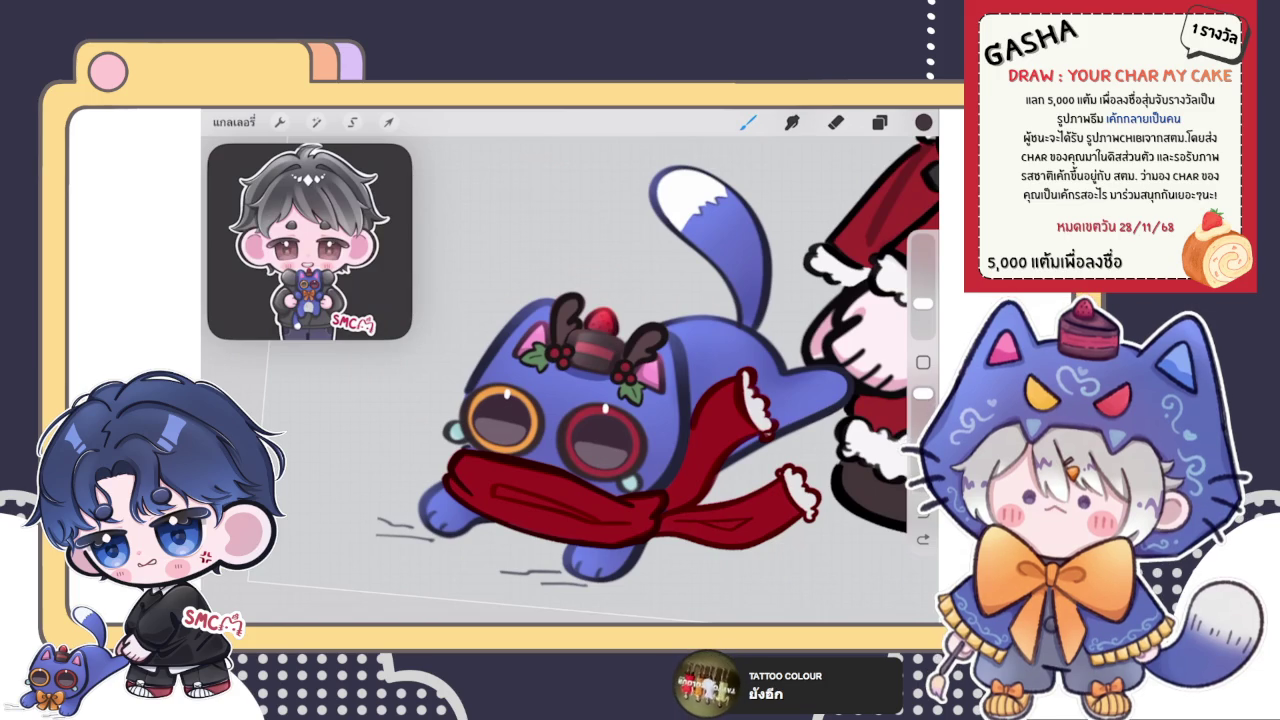
- Switch to the eraser and make the red scarf and sleeves layer active
key(e)
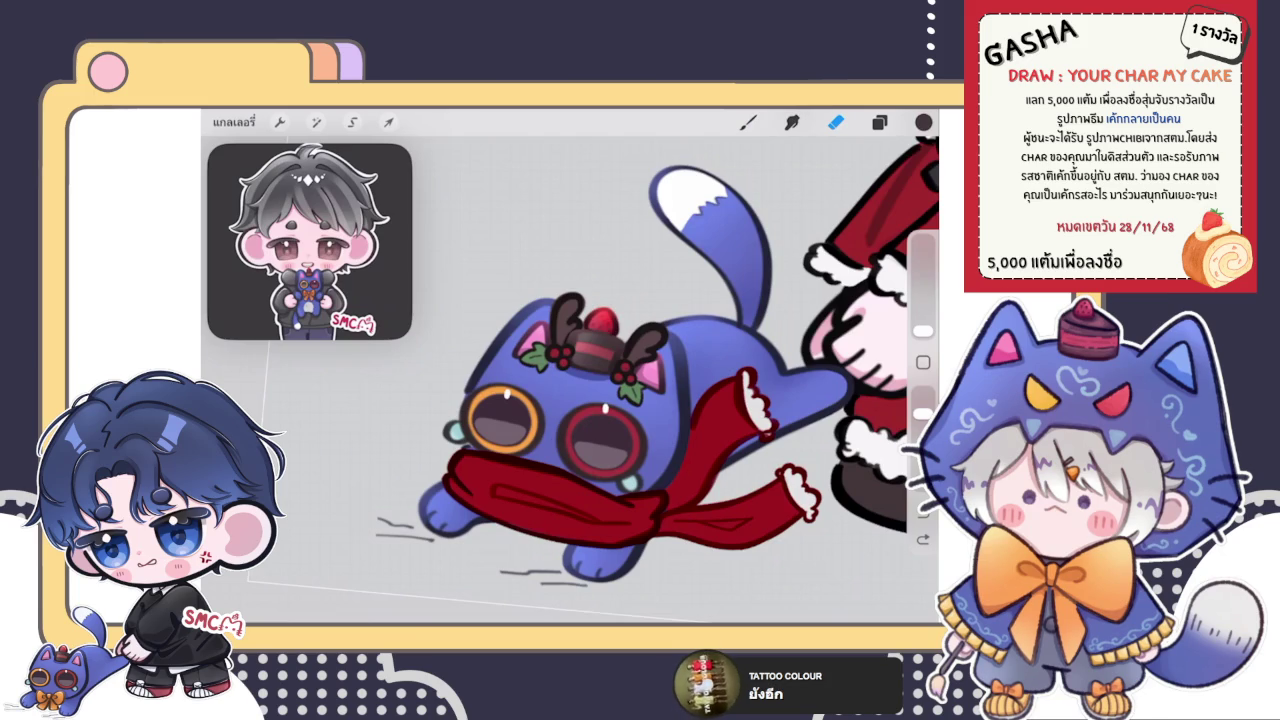
scroll(570, 360, down, 5)
scroll(570, 360, down, 3)
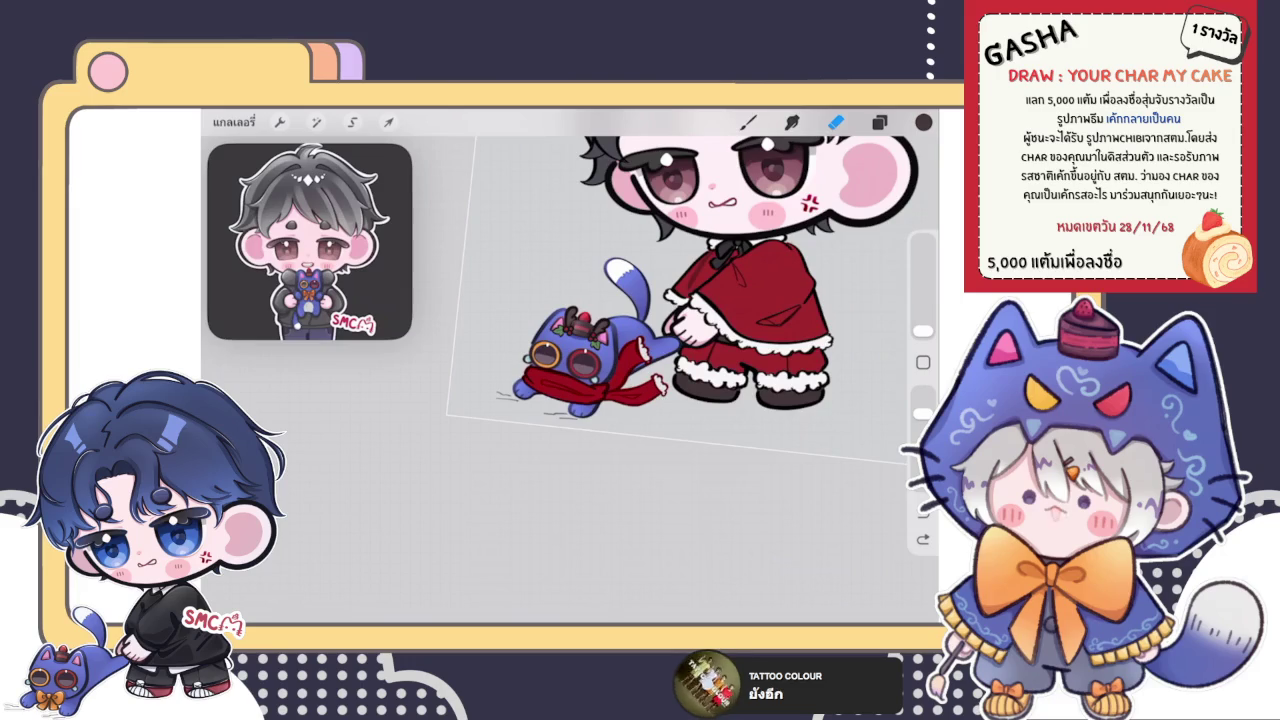
scroll(620, 370, up, 2)
scroll(620, 370, up, 2)
scroll(620, 370, up, 2)
scroll(620, 370, up, 2)
scroll(570, 370, up, 2)
click(879, 121)
scroll(779, 390, up, 2)
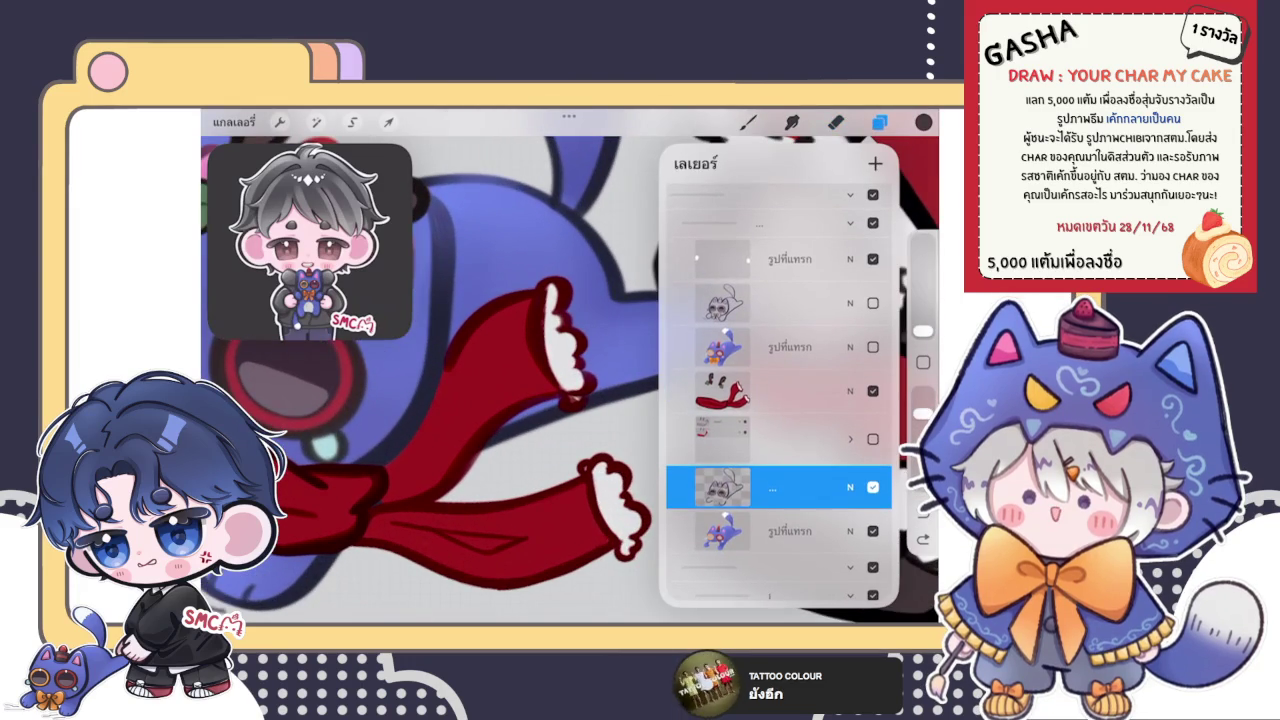
click(760, 391)
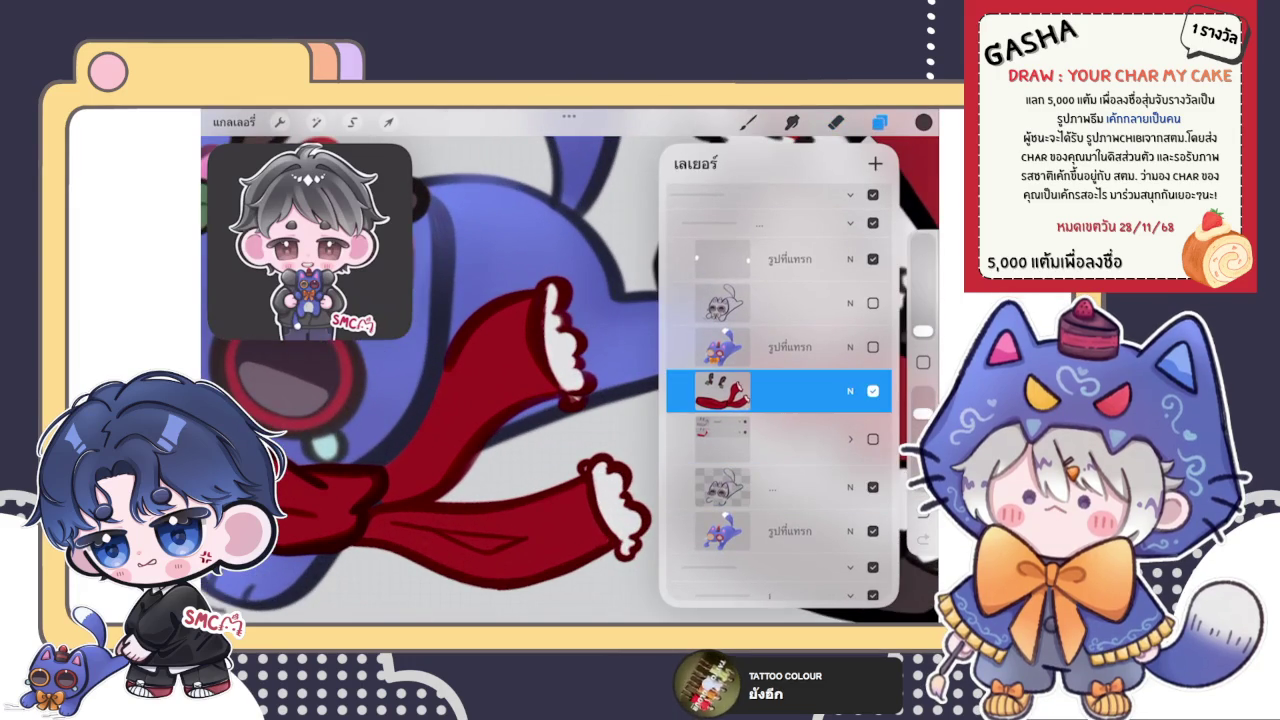
click(879, 121)
- Recheck the red sleeves layer, zoom in on the glove cuff and check the current colour
scroll(570, 370, down, 2)
scroll(570, 370, down, 2)
click(879, 121)
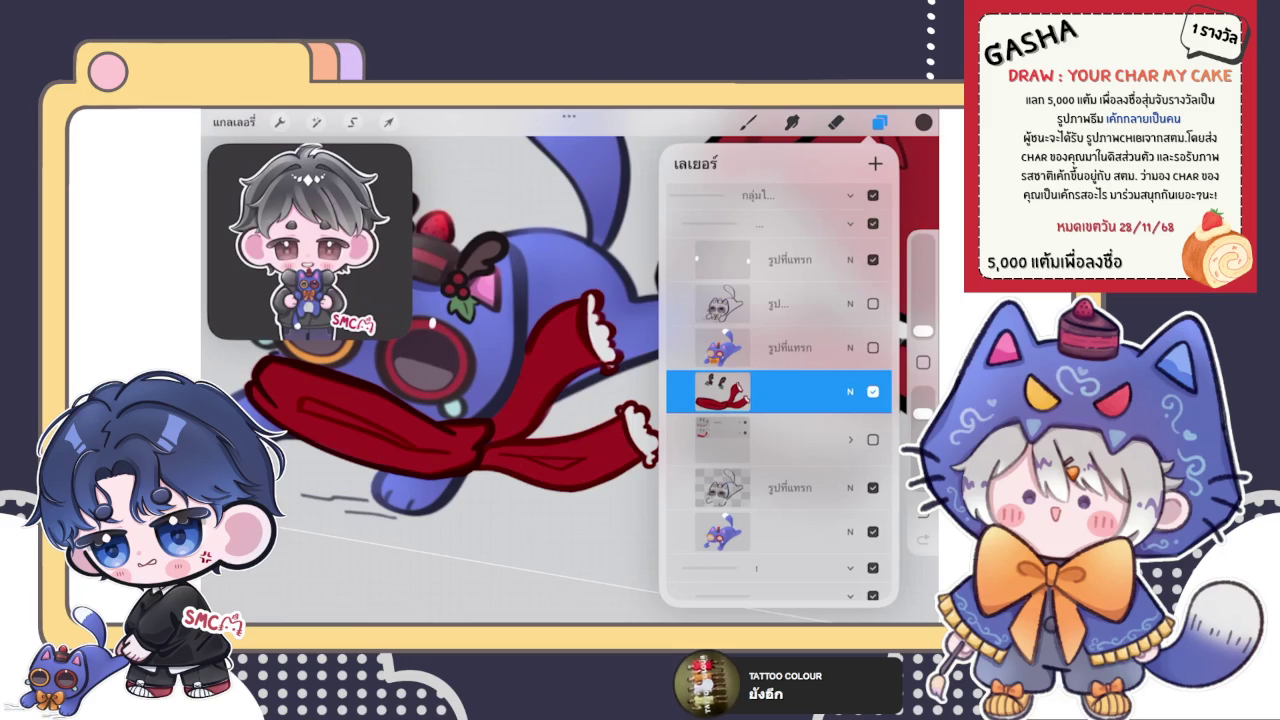
click(770, 391)
click(770, 391)
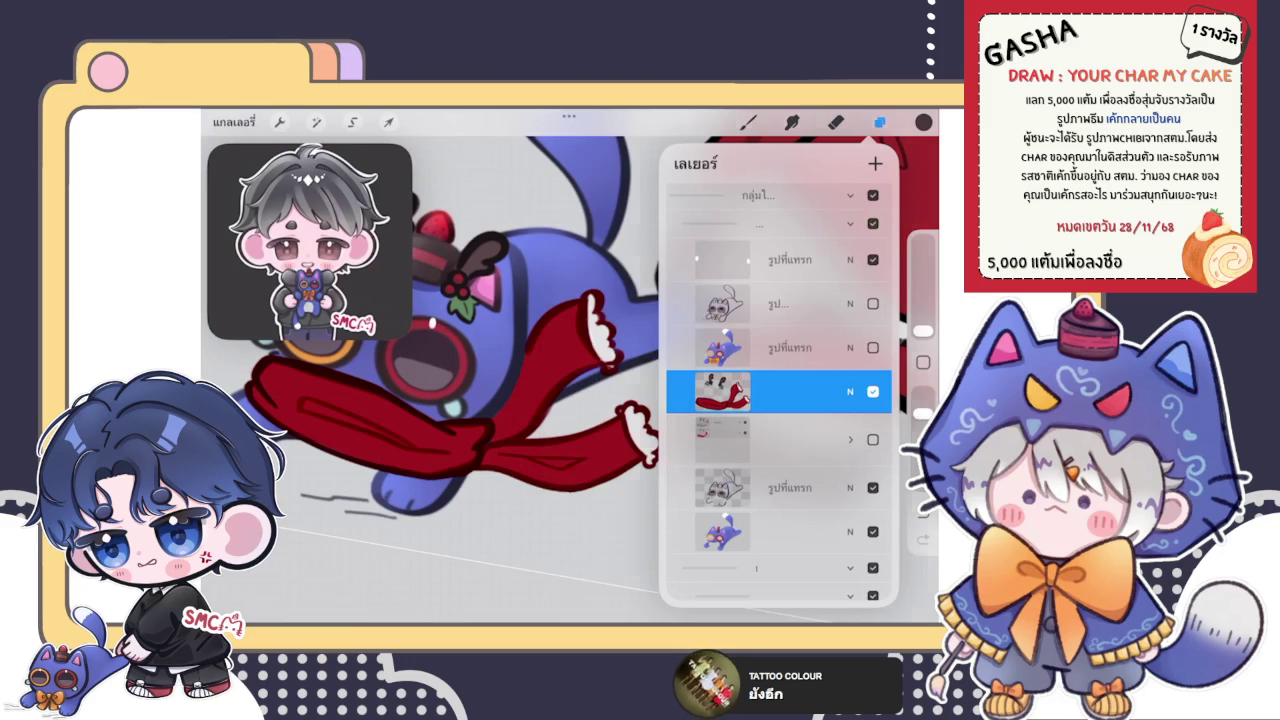
click(879, 121)
scroll(600, 400, up, 2)
scroll(600, 400, up, 2)
scroll(600, 400, up, 3)
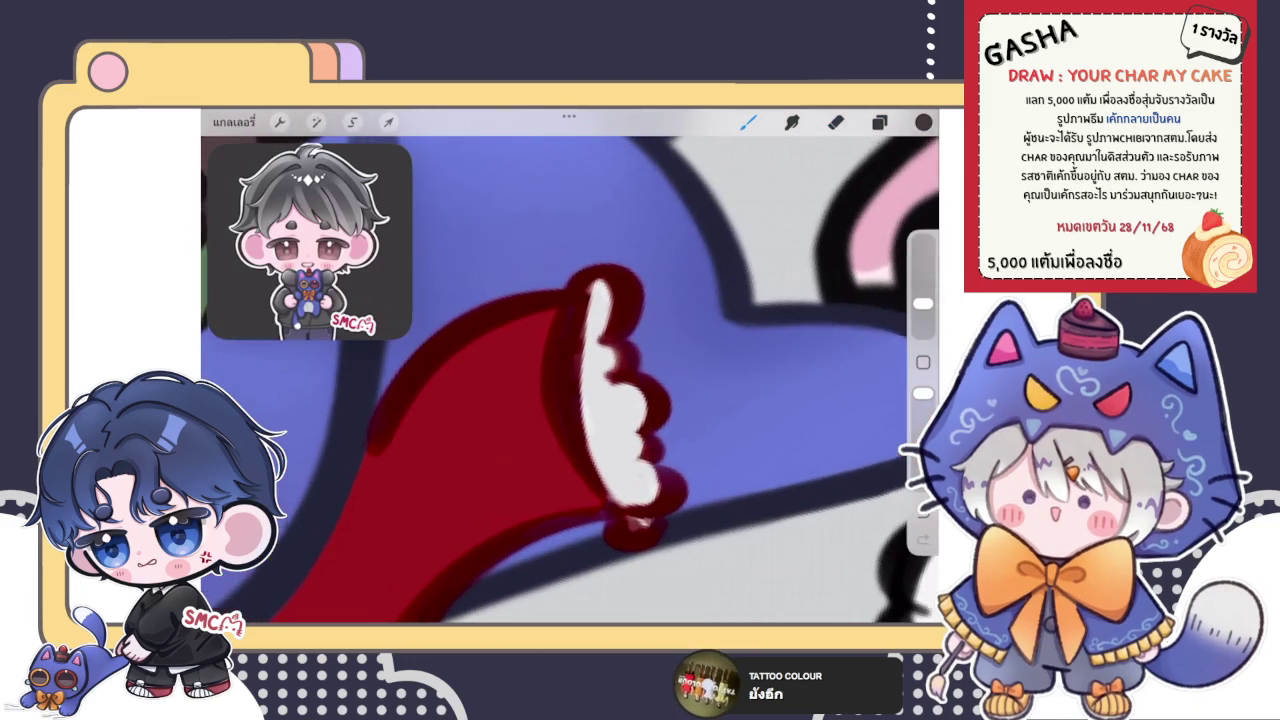
click(923, 121)
- Pick a brush and outline the white cuff's top, left and scalloped right edges in black
click(748, 121)
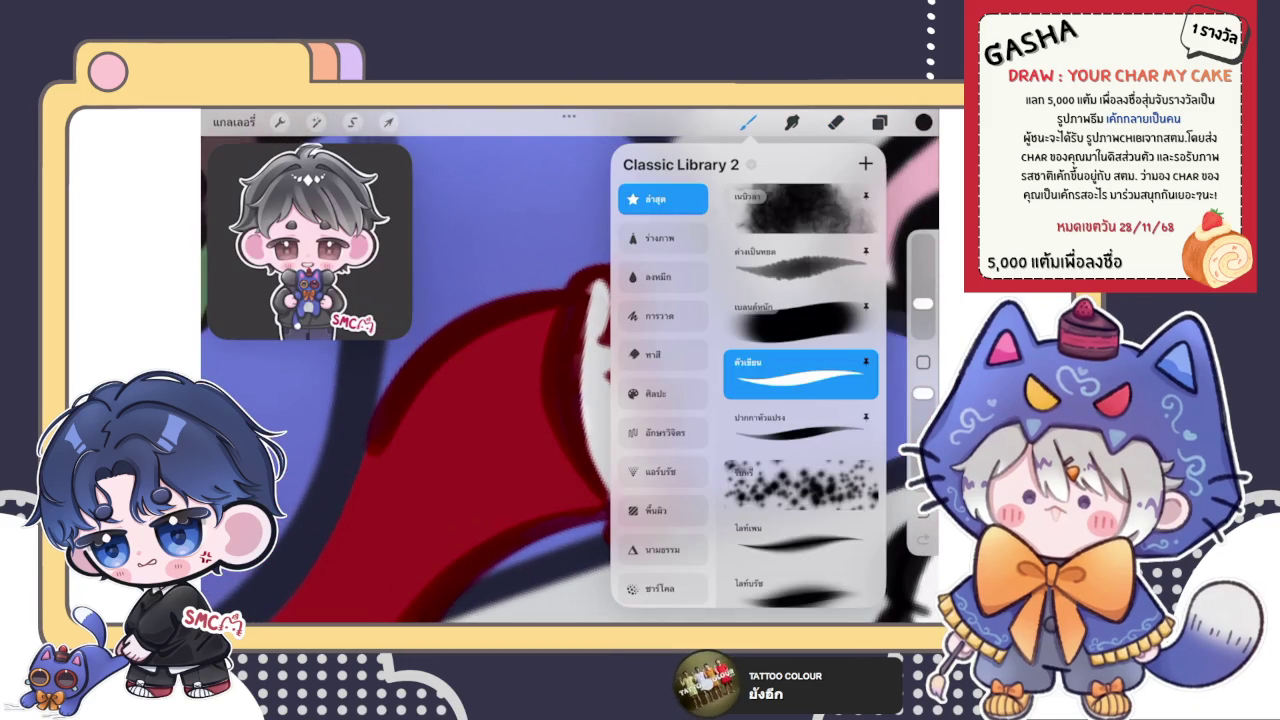
click(748, 121)
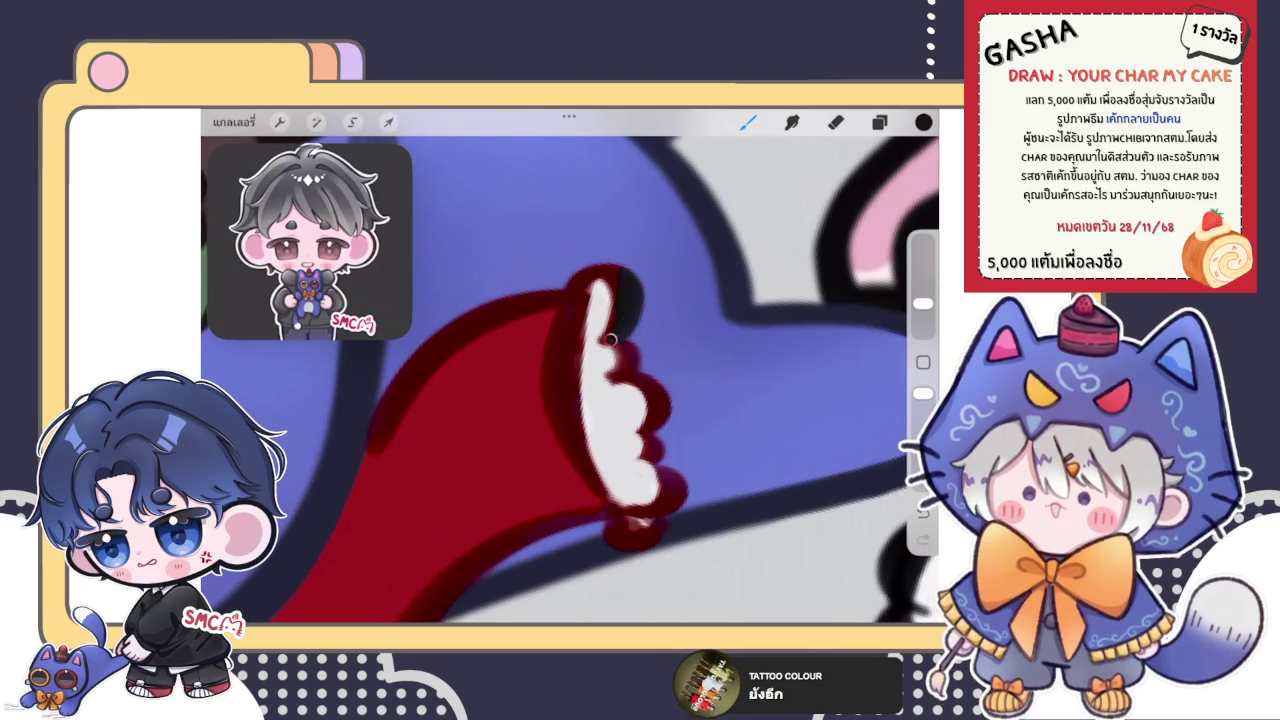
mouse_move(625, 292)
mouse_down()
mouse_move(580, 275)
mouse_move(566, 395)
mouse_move(605, 505)
mouse_up()
drag(590, 460, 653, 510)
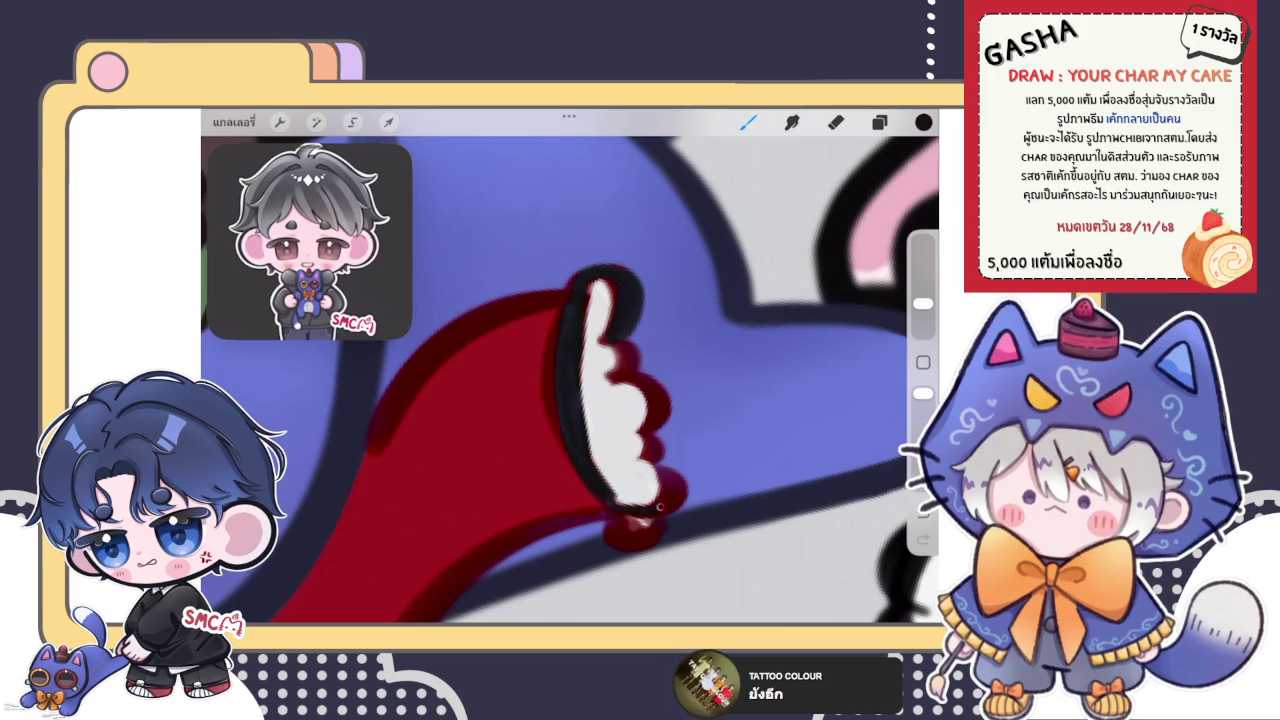
mouse_move(655, 447)
mouse_down()
mouse_move(645, 378)
mouse_move(612, 332)
mouse_up()
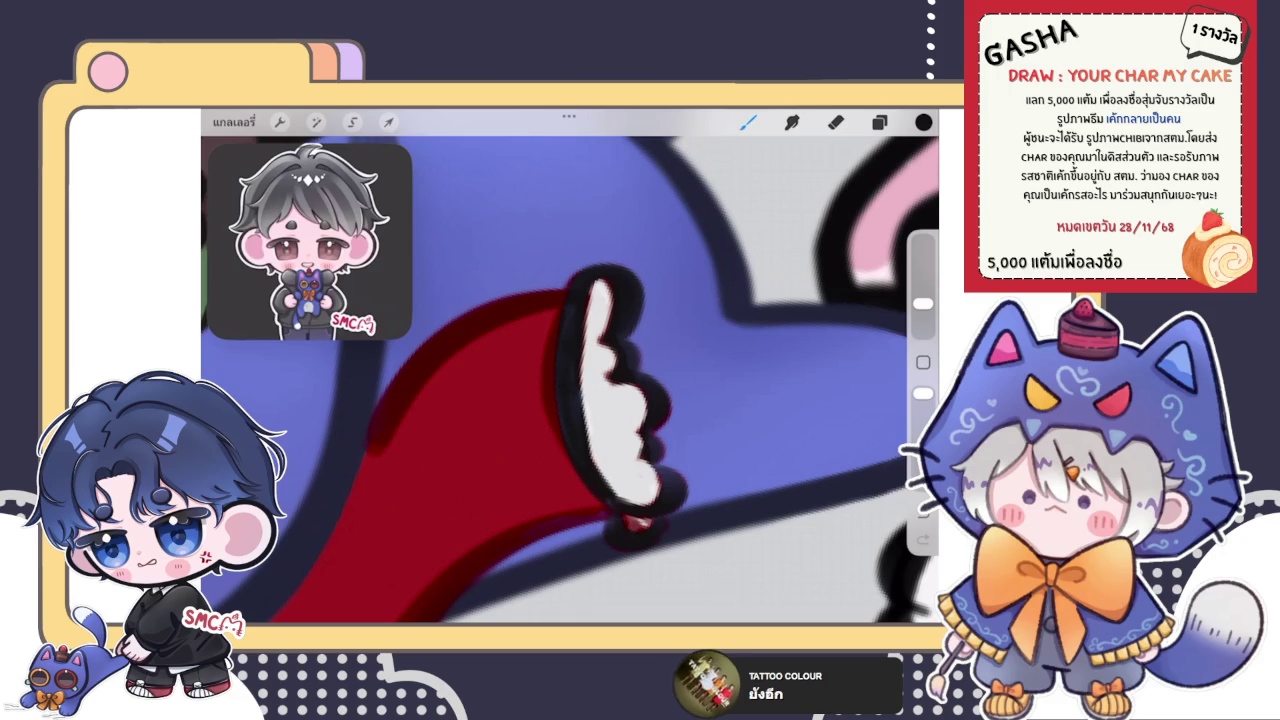
- Eyedrop white from the cuff and paint over the pink spot below it
click(610, 455)
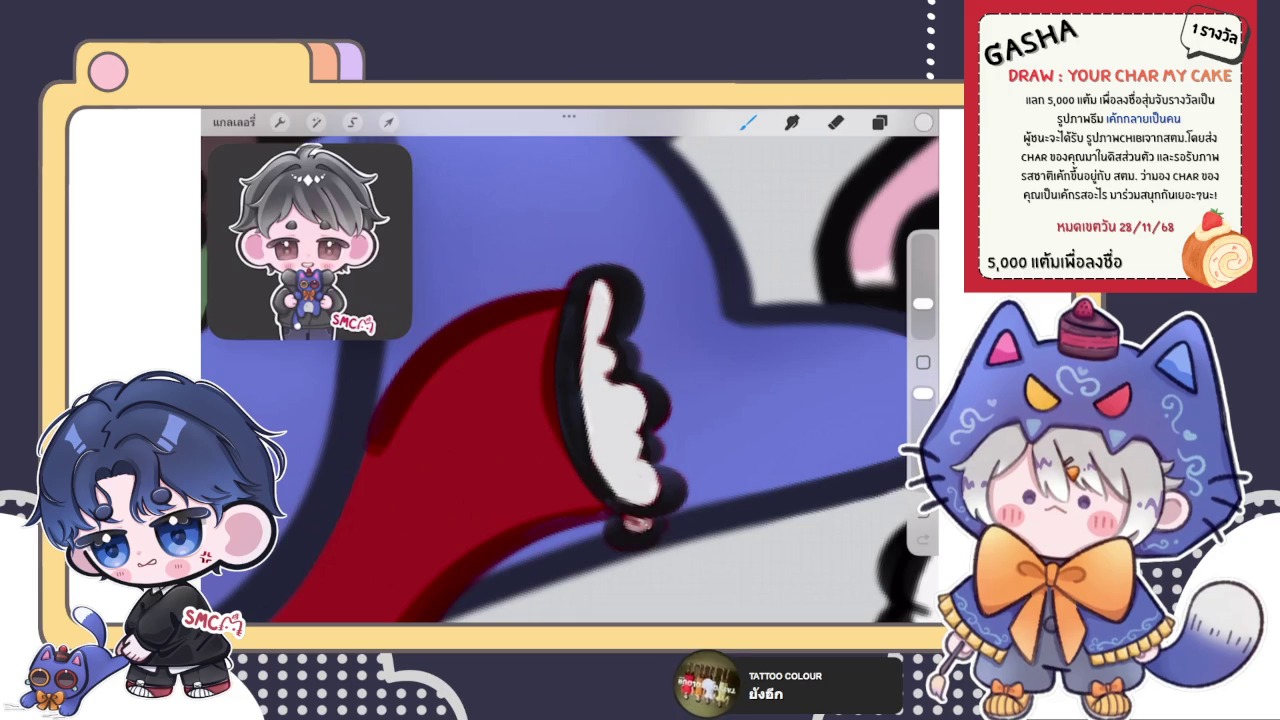
drag(622, 520, 652, 524)
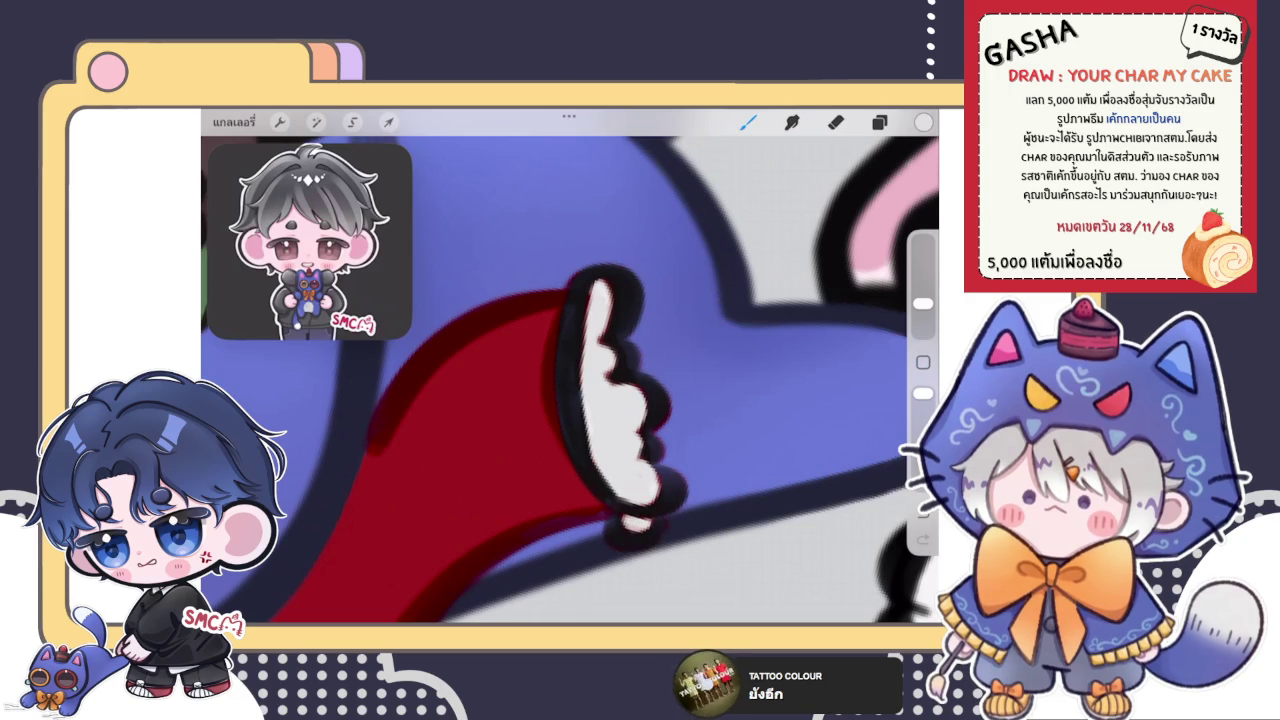
scroll(570, 380, down, 10)
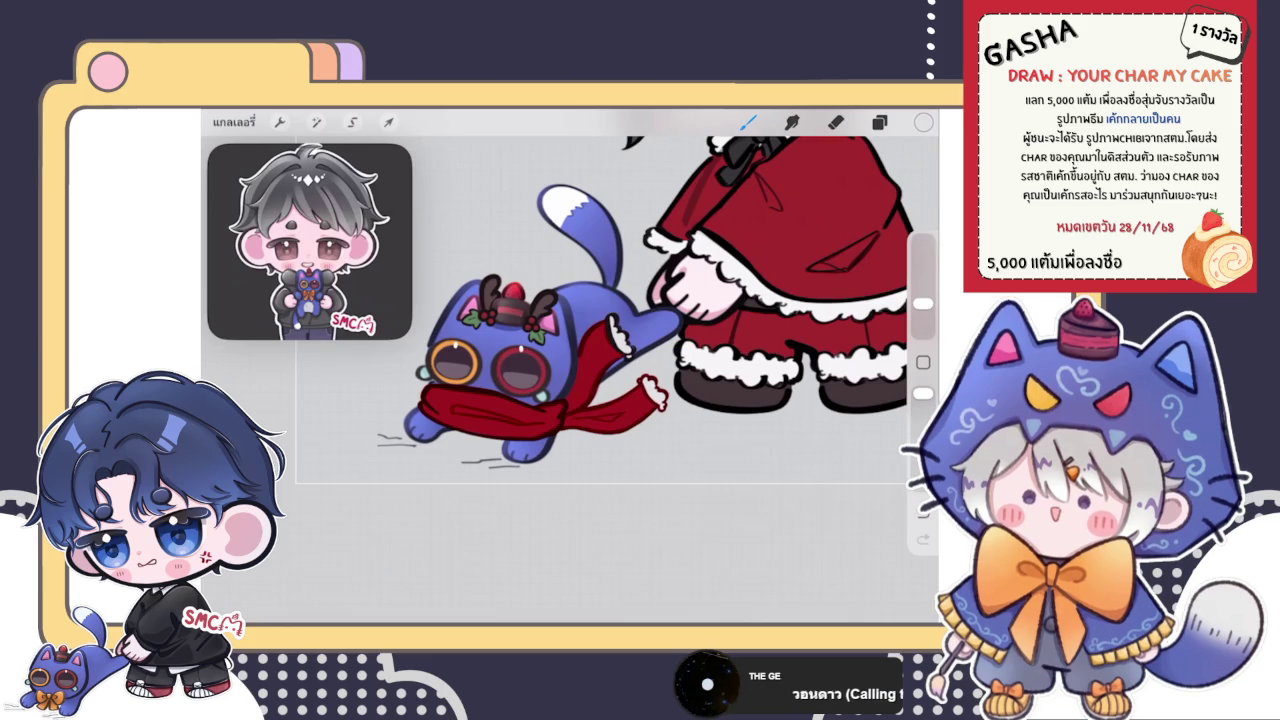
- Zoom out to view the finished blue cat with antlers, goggles and red scarf
scroll(600, 350, down, 2)
scroll(600, 350, down, 2)
scroll(600, 350, down, 2)
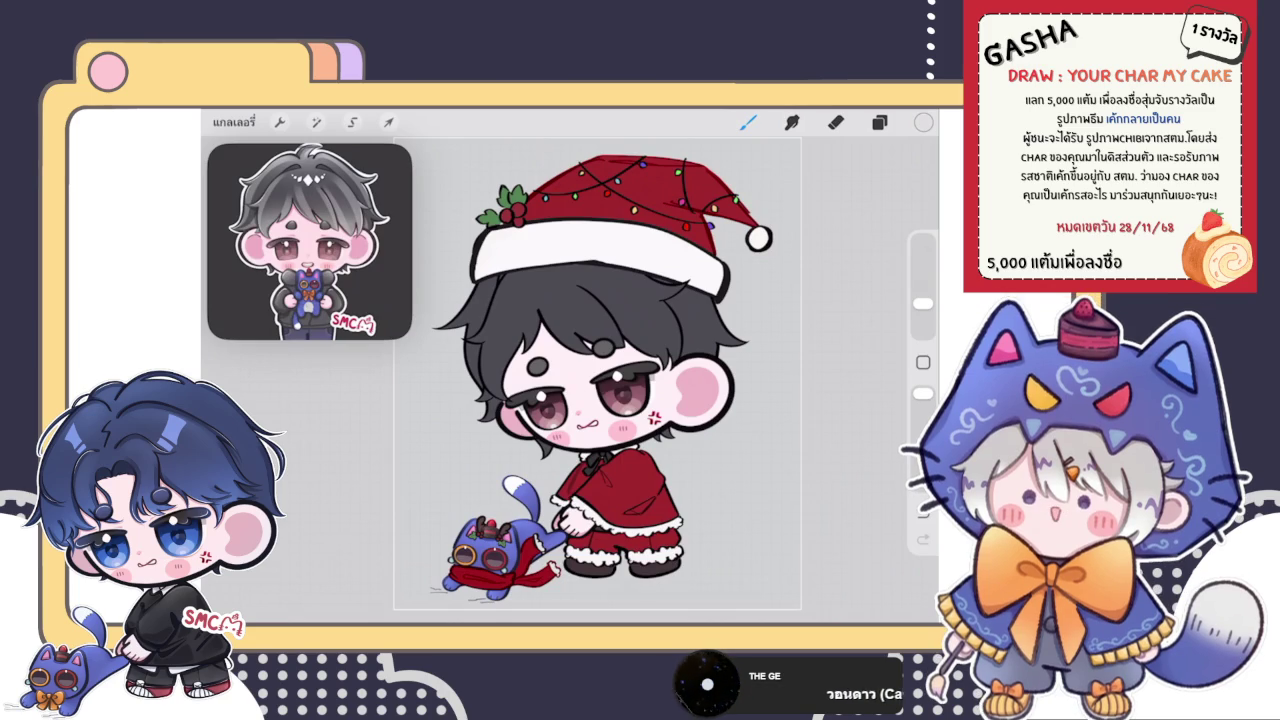
scroll(703, 240, up, 5)
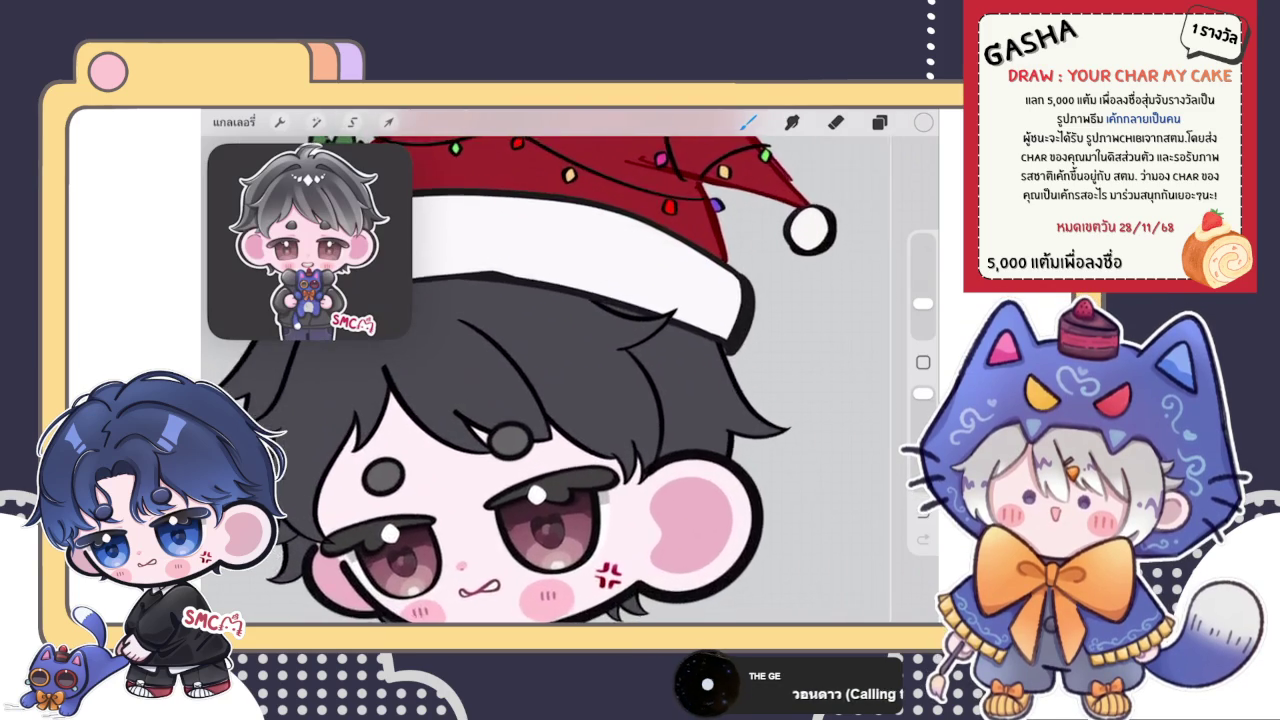
scroll(570, 380, down, 5)
click(879, 122)
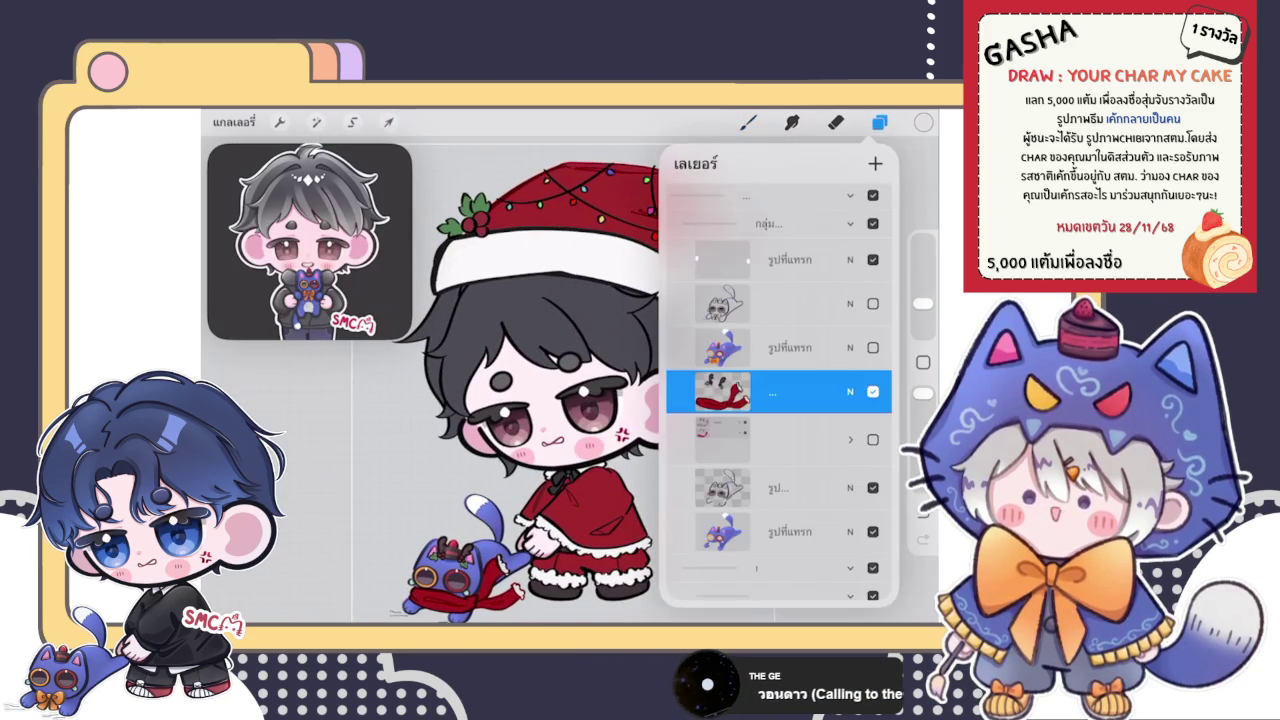
- Switch to Layer 17 and choose a soft pink colour
scroll(779, 390, down, 3)
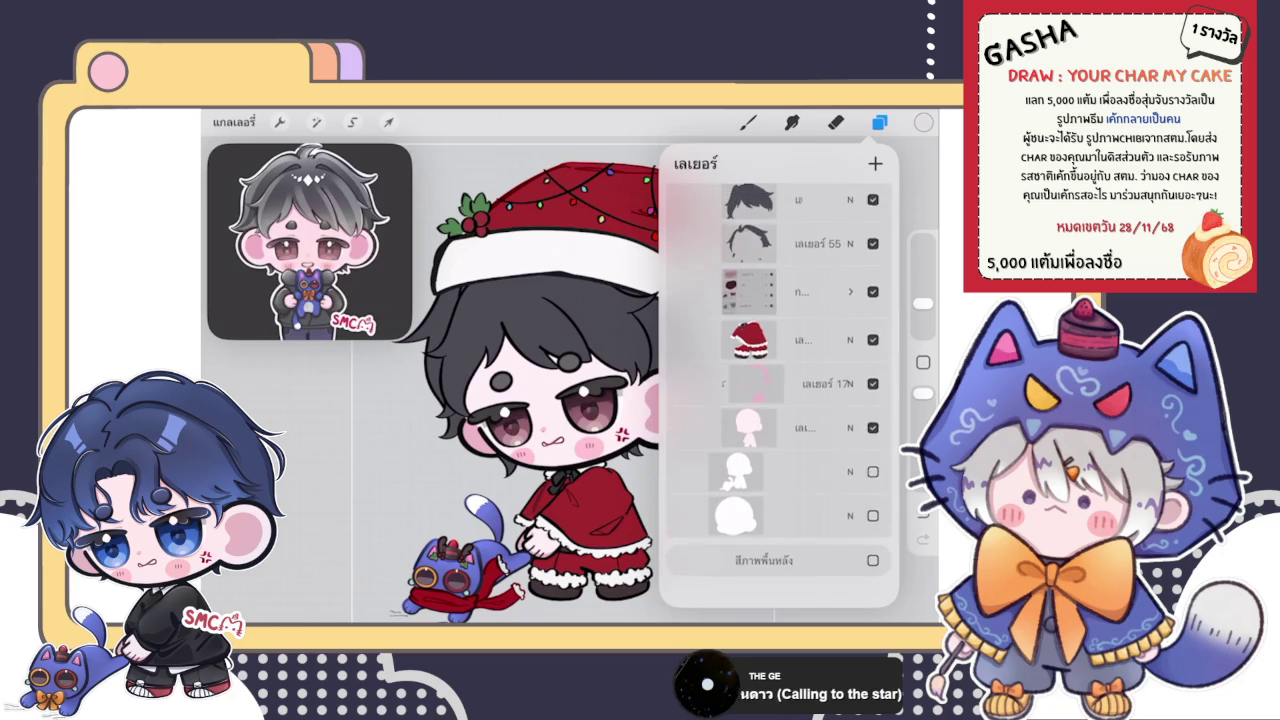
click(780, 334)
click(923, 122)
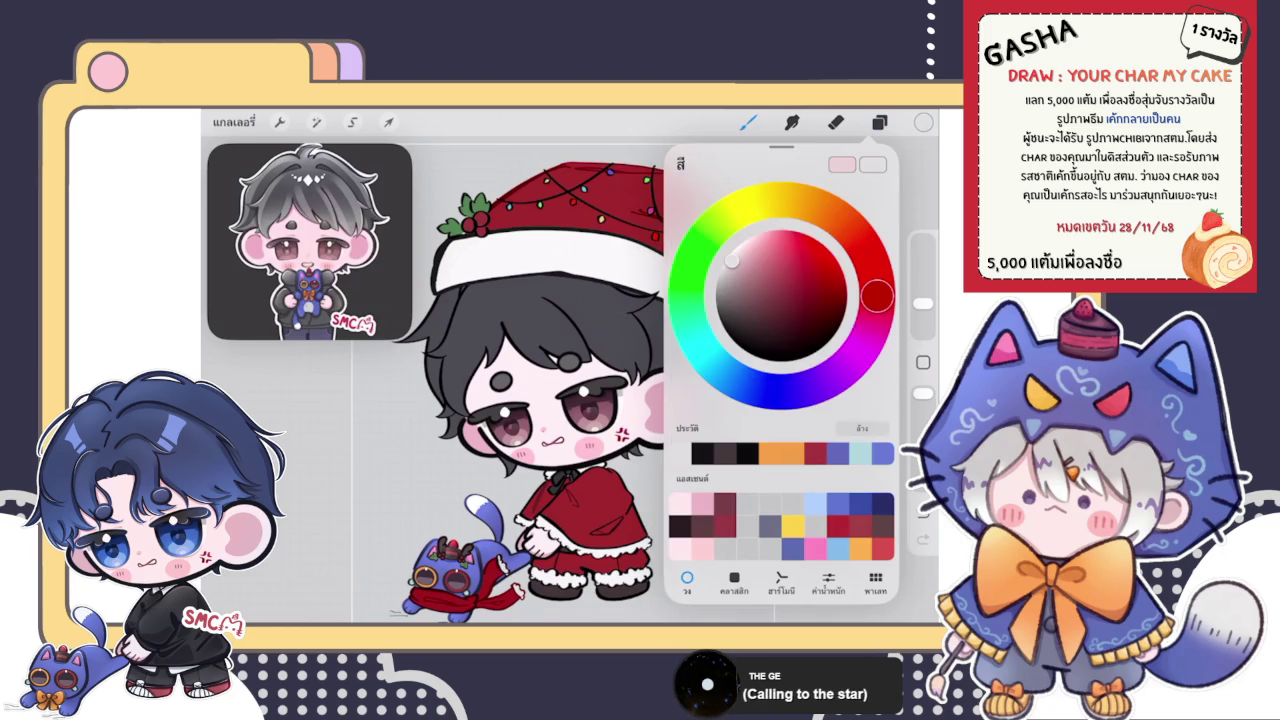
click(923, 122)
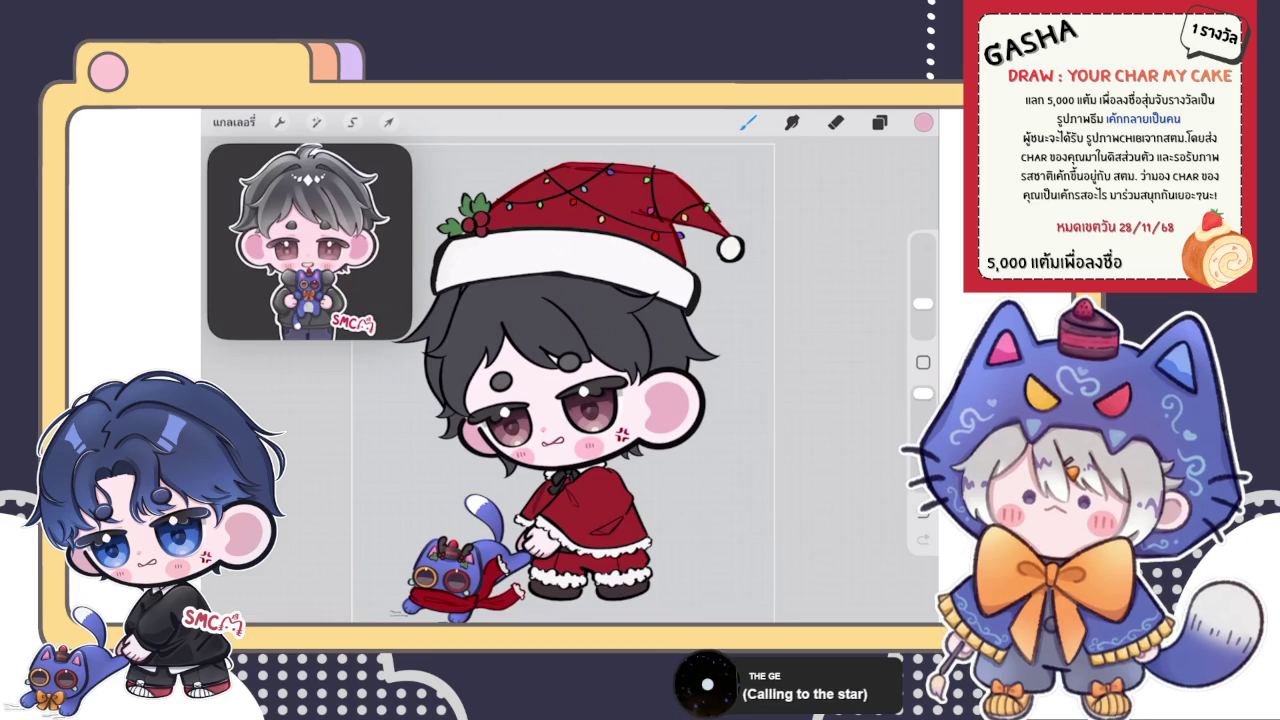
- Make the Santa hat layer active, zoom in and eyedrop the hat's dark red
click(879, 121)
scroll(778, 390, up, 10)
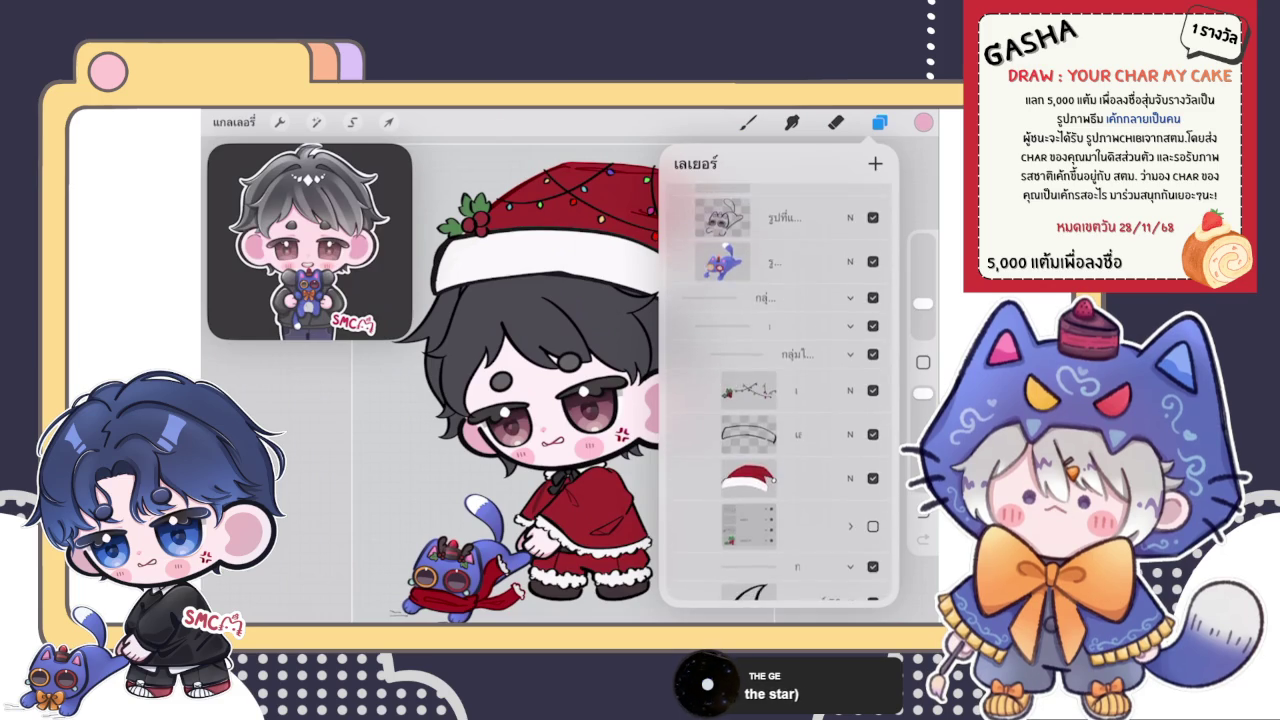
scroll(778, 400, up, 2)
click(750, 514)
click(748, 121)
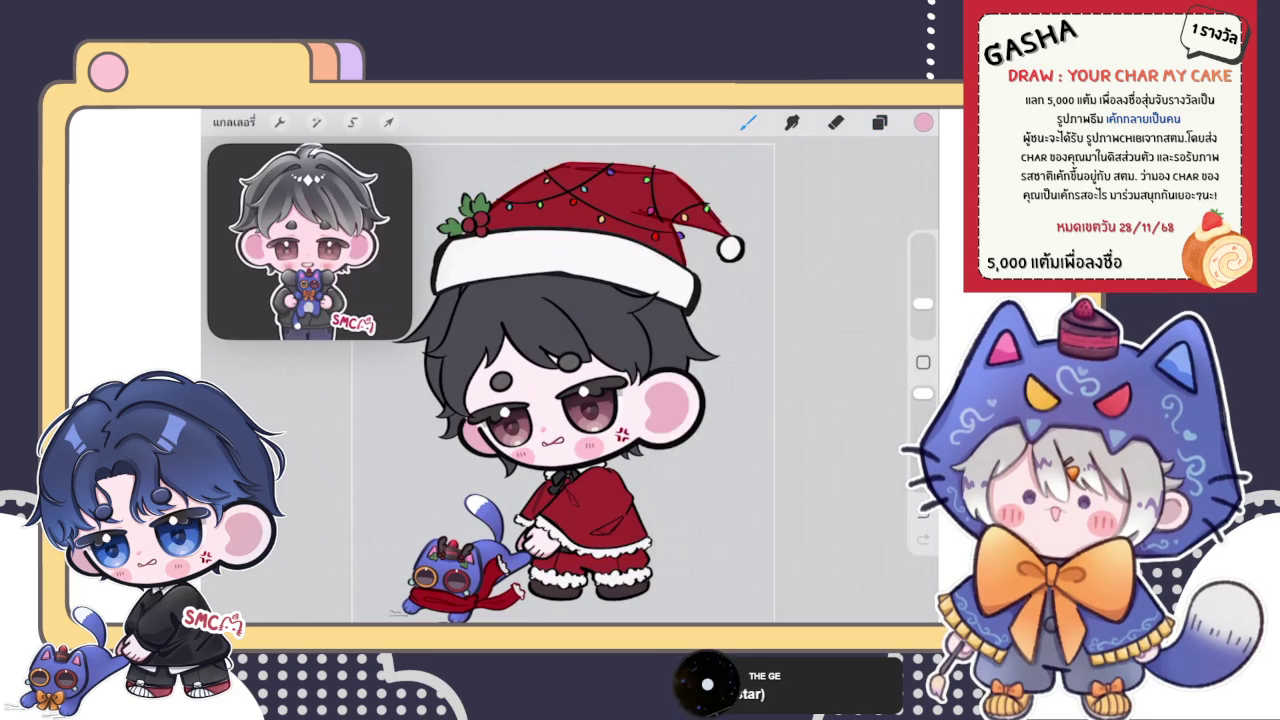
scroll(590, 215, up, 5)
scroll(590, 215, up, 5)
scroll(600, 300, up, 3)
click(628, 350)
- Paint red over the light notch in the hat outline and a dark-red stroke
drag(548, 338, 612, 288)
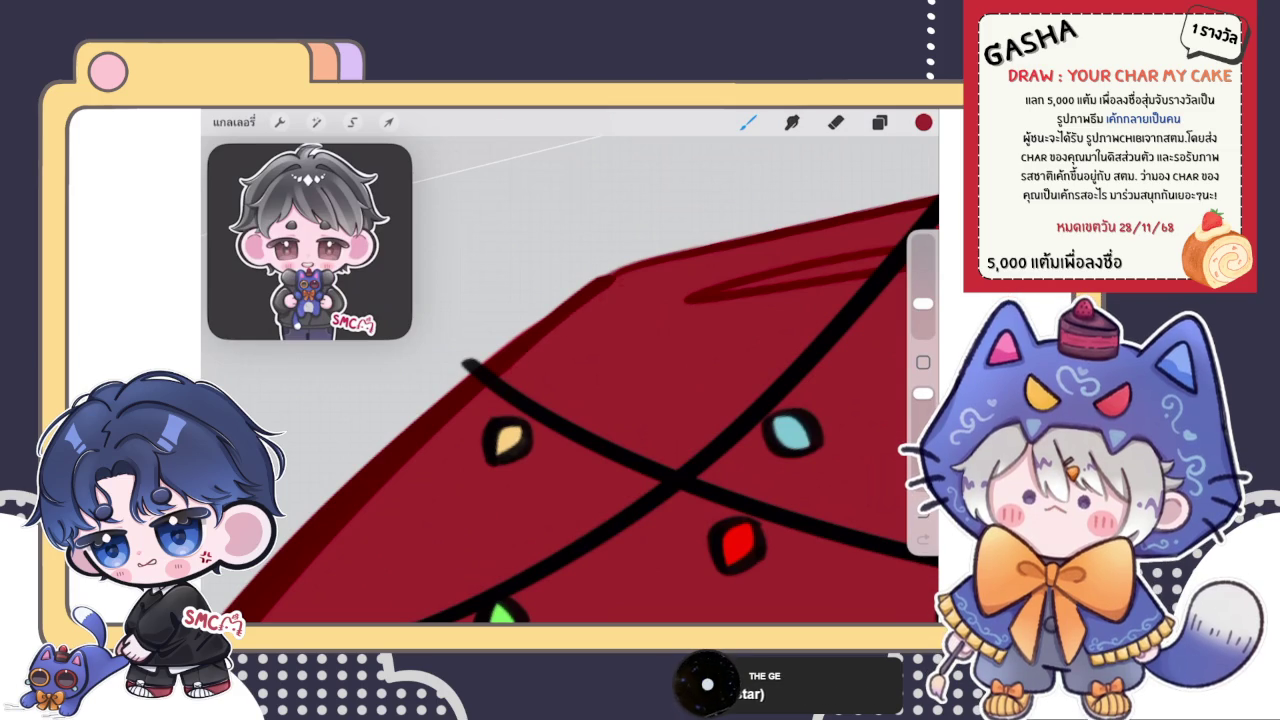
scroll(570, 370, down, 3)
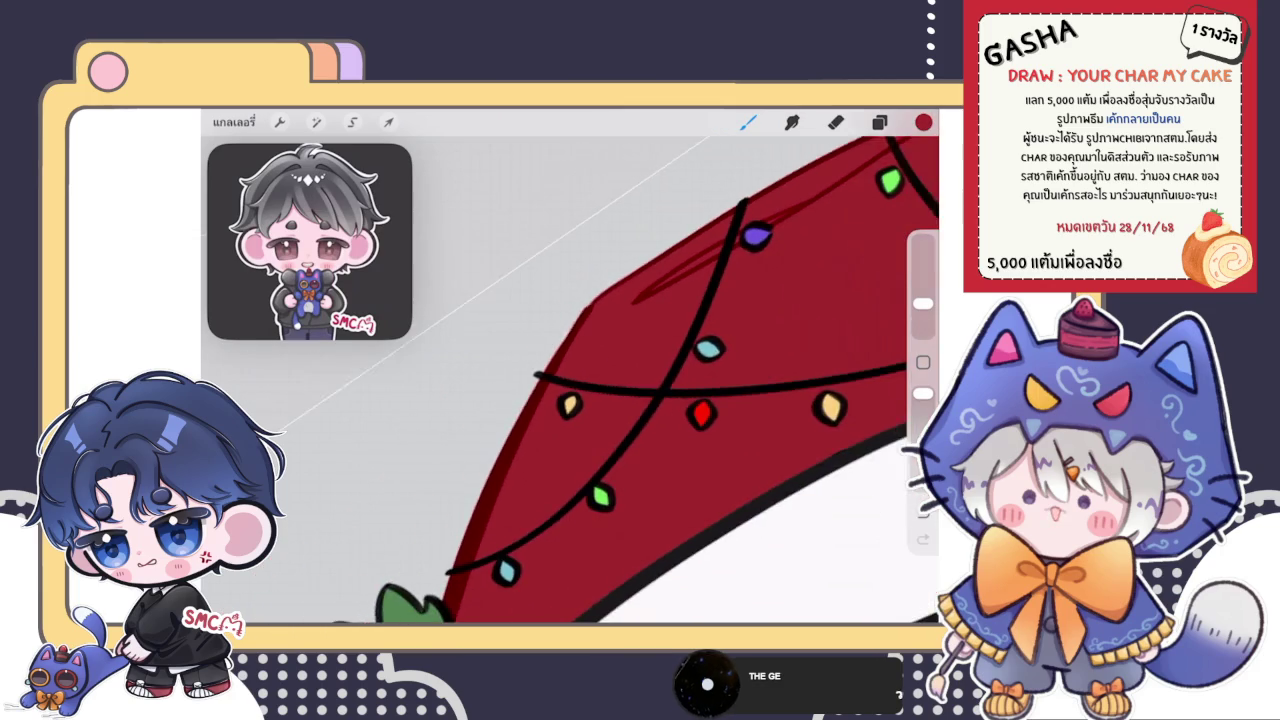
scroll(570, 370, up, 3)
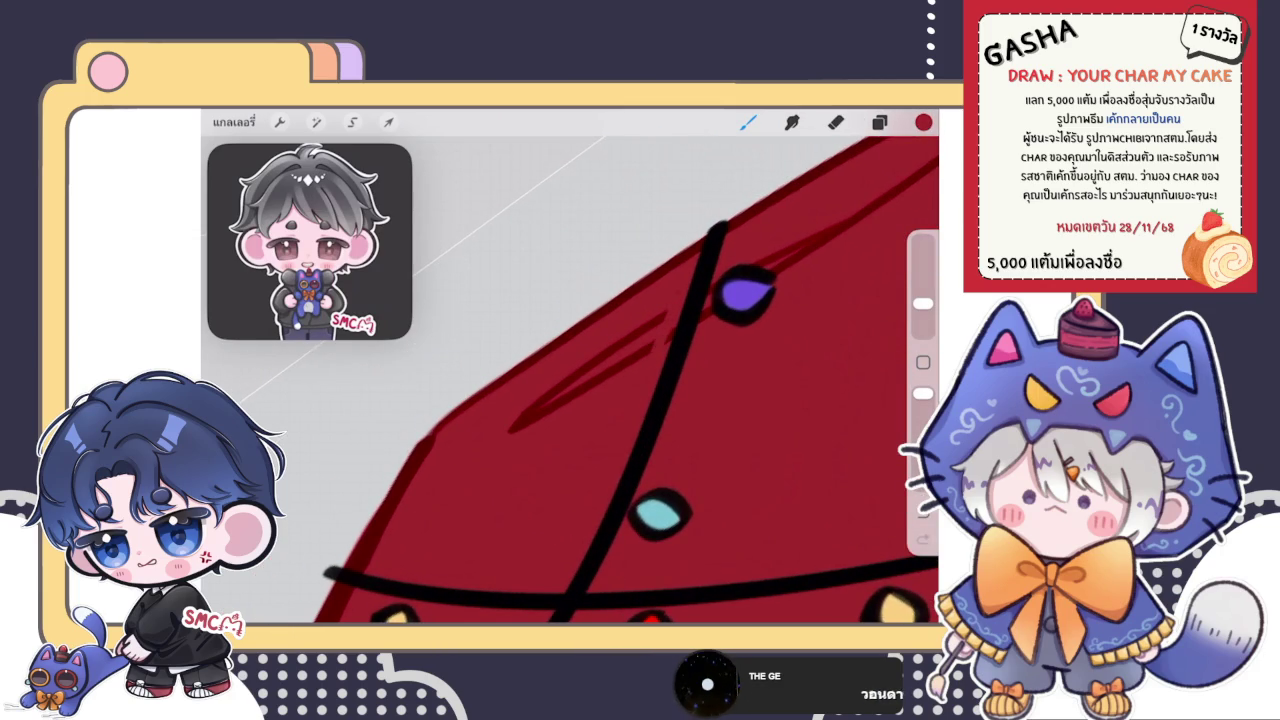
drag(594, 362, 510, 430)
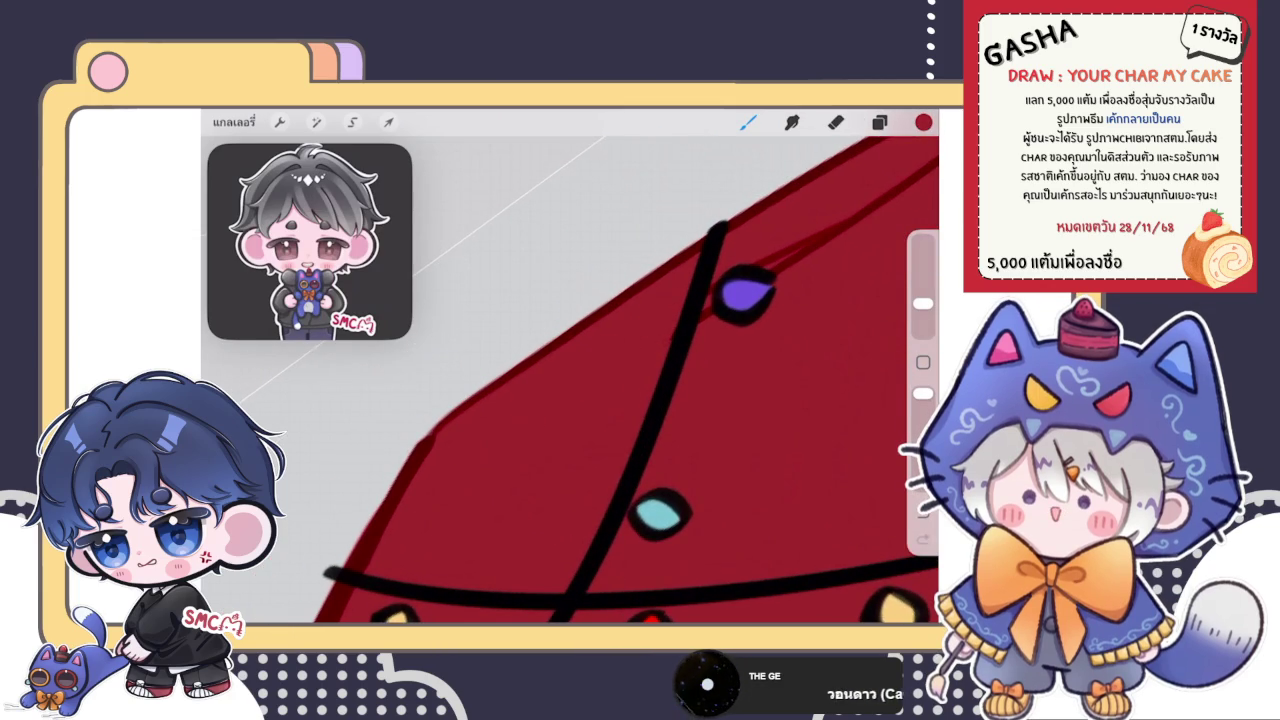
scroll(570, 370, down, 3)
scroll(570, 370, up, 3)
- Cover the remaining dark-red line near the green bulb and the hook beside the pink bulb
mouse_move(536, 340)
mouse_down()
mouse_move(570, 348)
mouse_move(810, 276)
mouse_move(798, 278)
mouse_up()
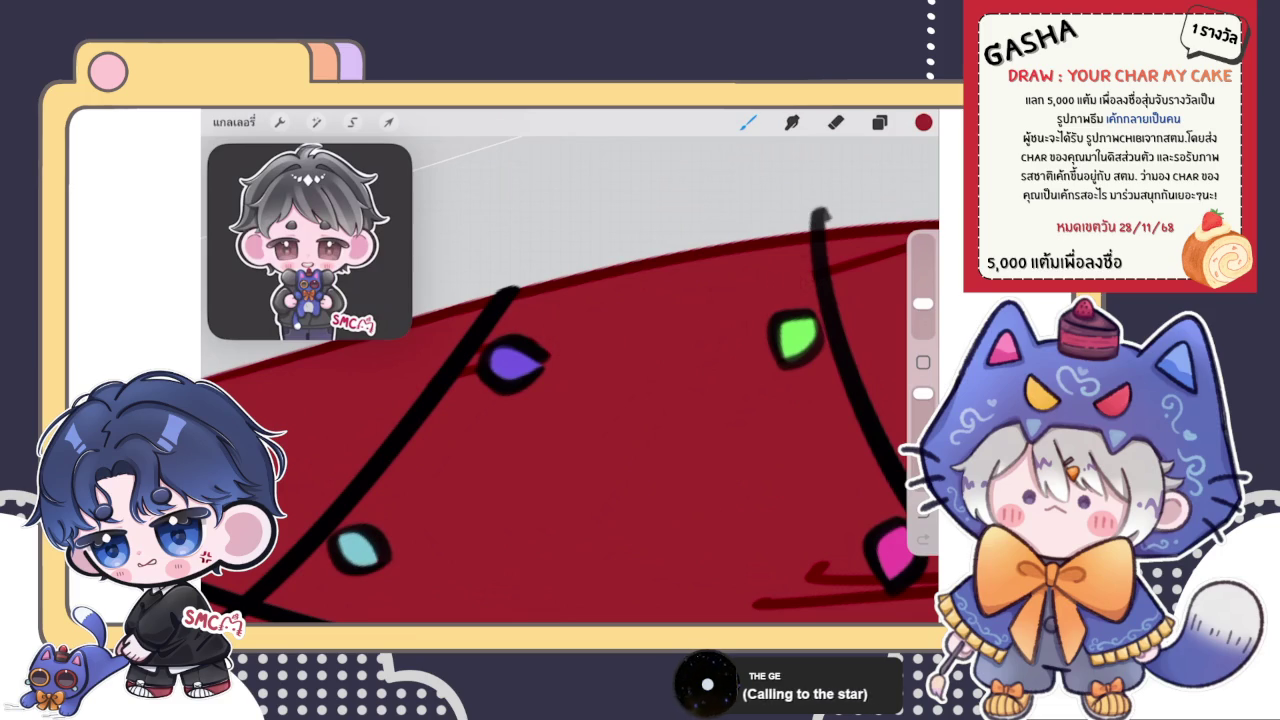
scroll(570, 400, down, 3)
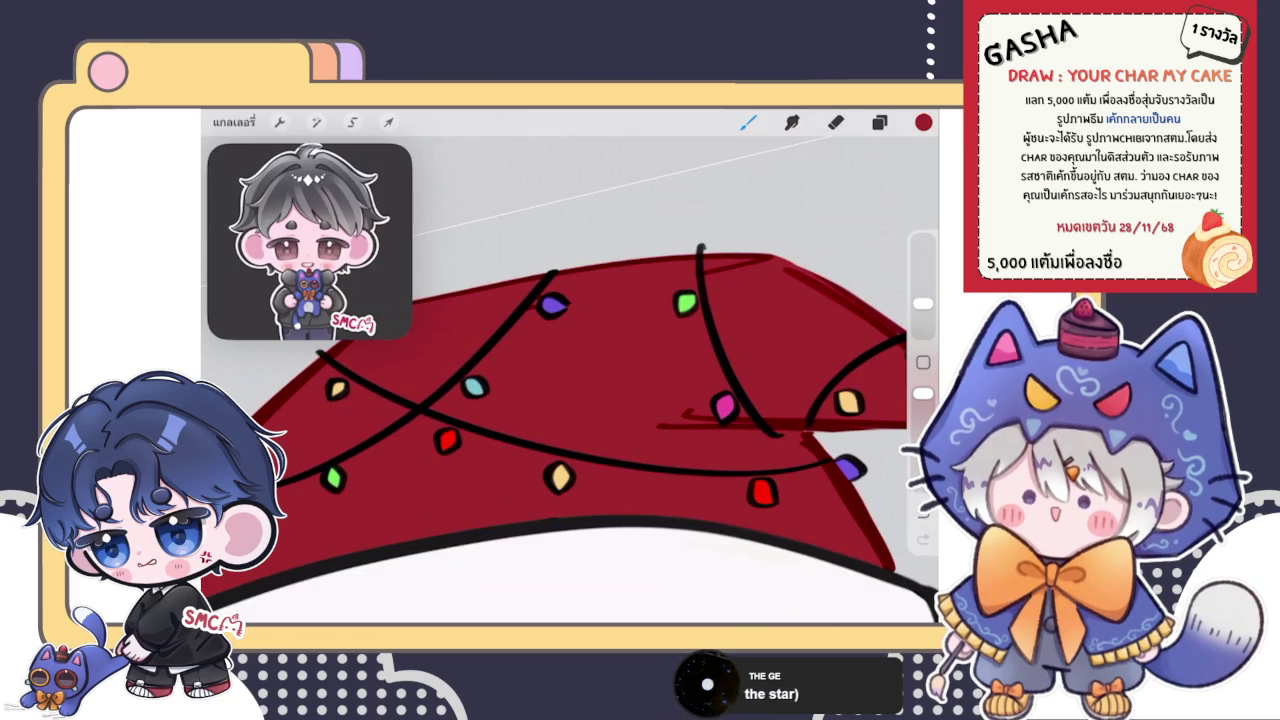
scroll(740, 265, up, 5)
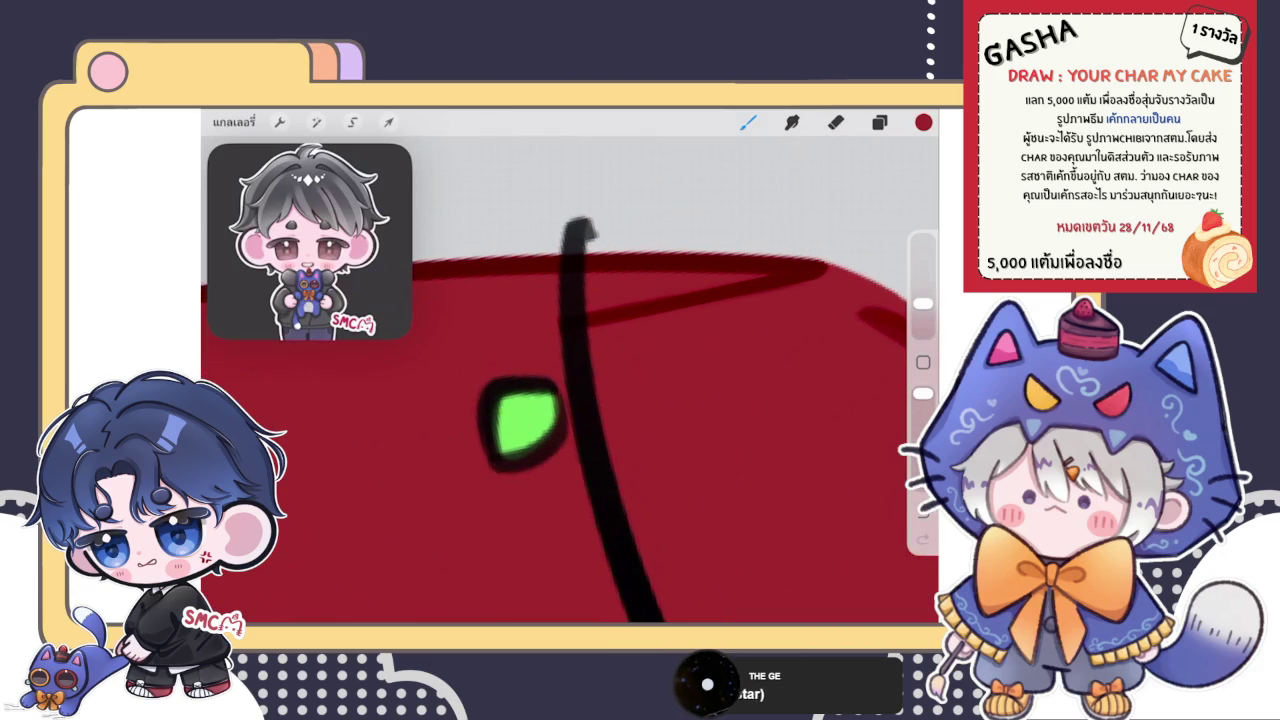
mouse_move(592, 320)
mouse_down()
mouse_move(700, 295)
mouse_move(785, 302)
mouse_move(758, 290)
mouse_up()
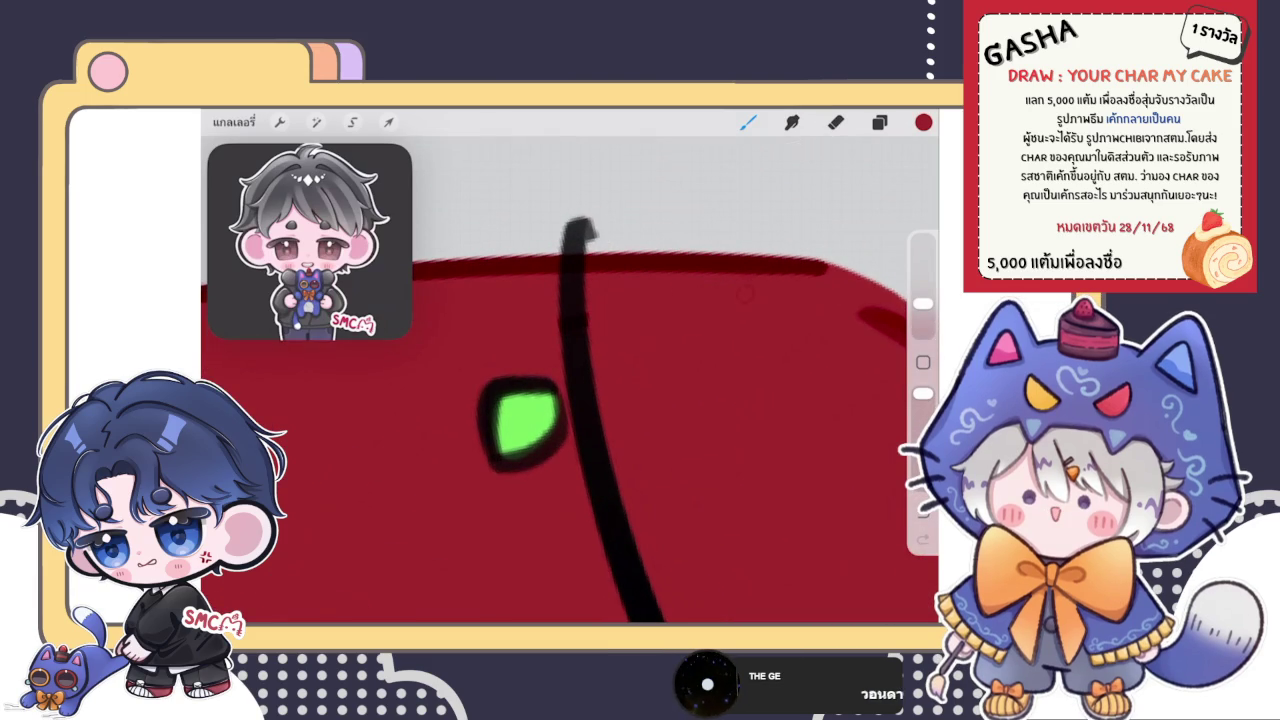
scroll(570, 380, down, 5)
scroll(570, 380, up, 5)
scroll(570, 380, up, 1)
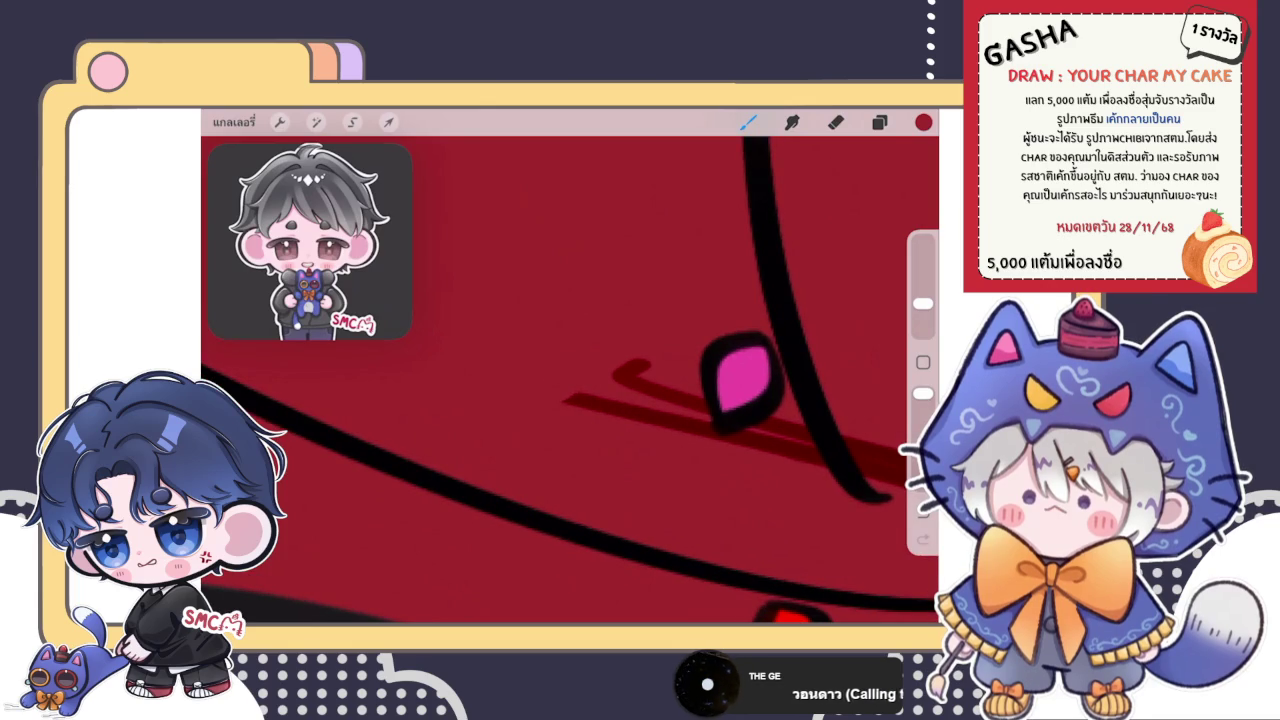
drag(648, 378, 614, 362)
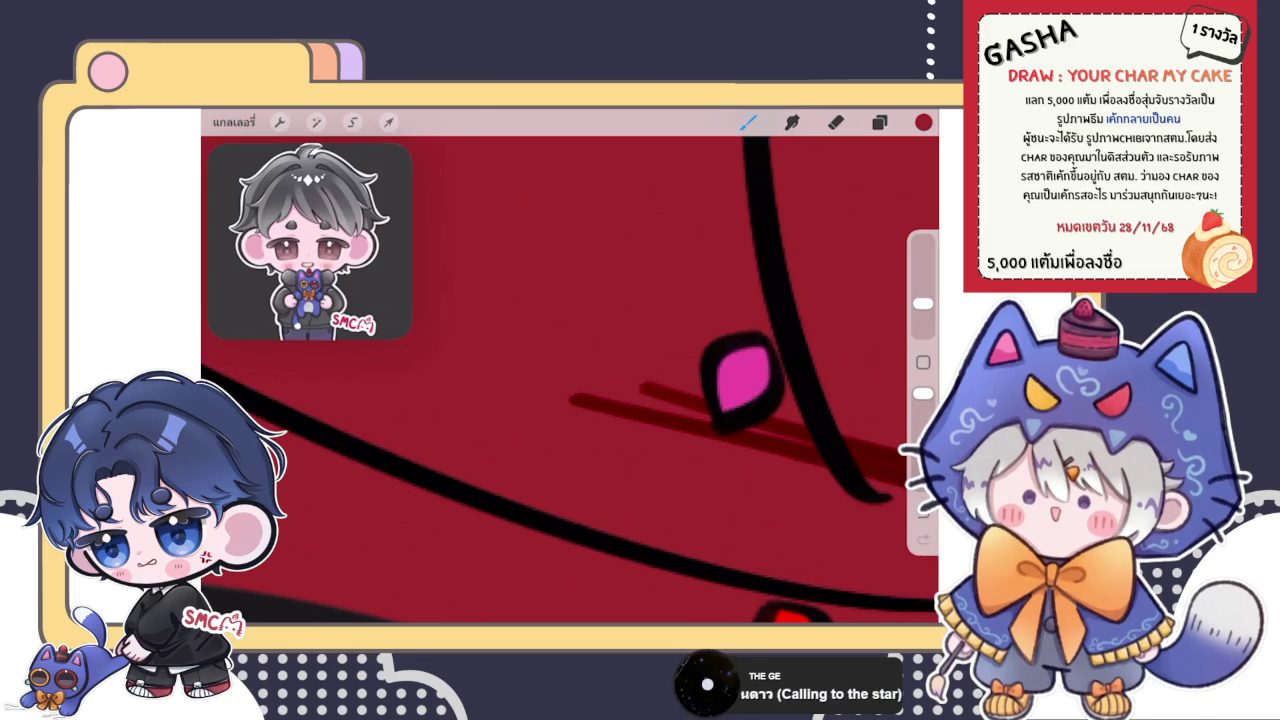
scroll(572, 380, down, 2)
scroll(570, 380, down, 3)
scroll(570, 380, down, 2)
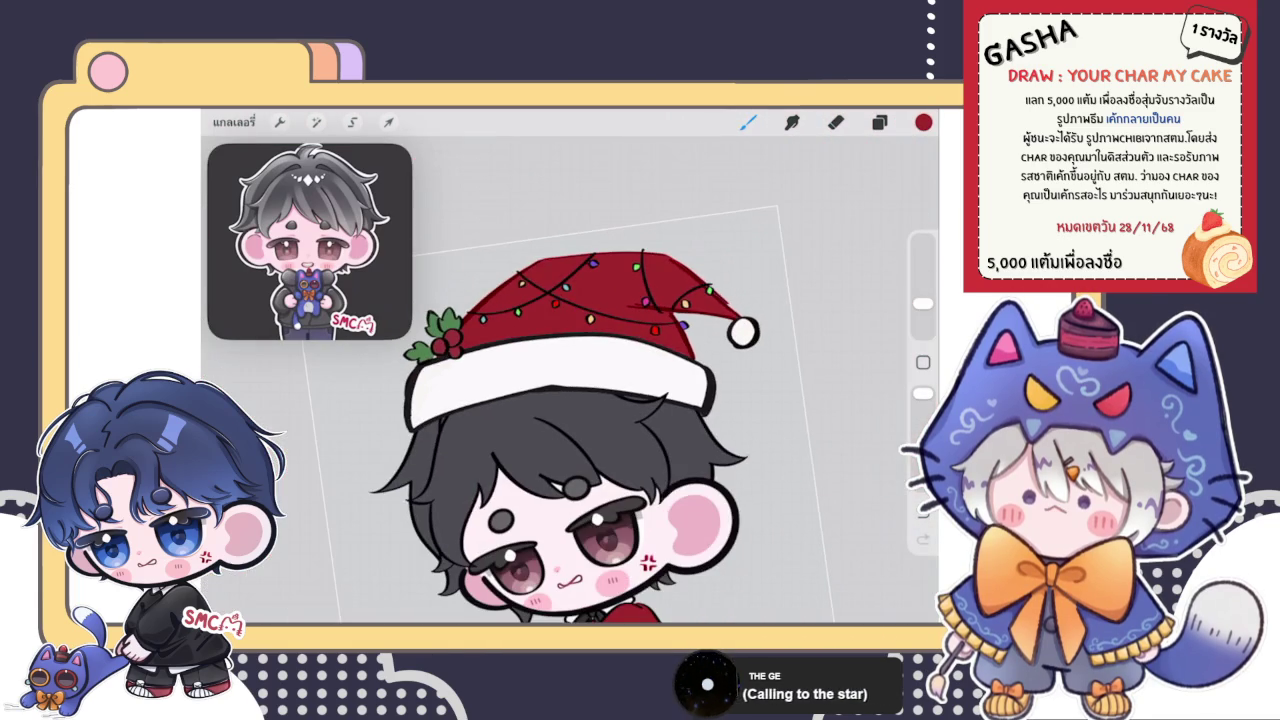
- Browse the layer list and return to the canvas without changes
scroll(570, 420, down, 2)
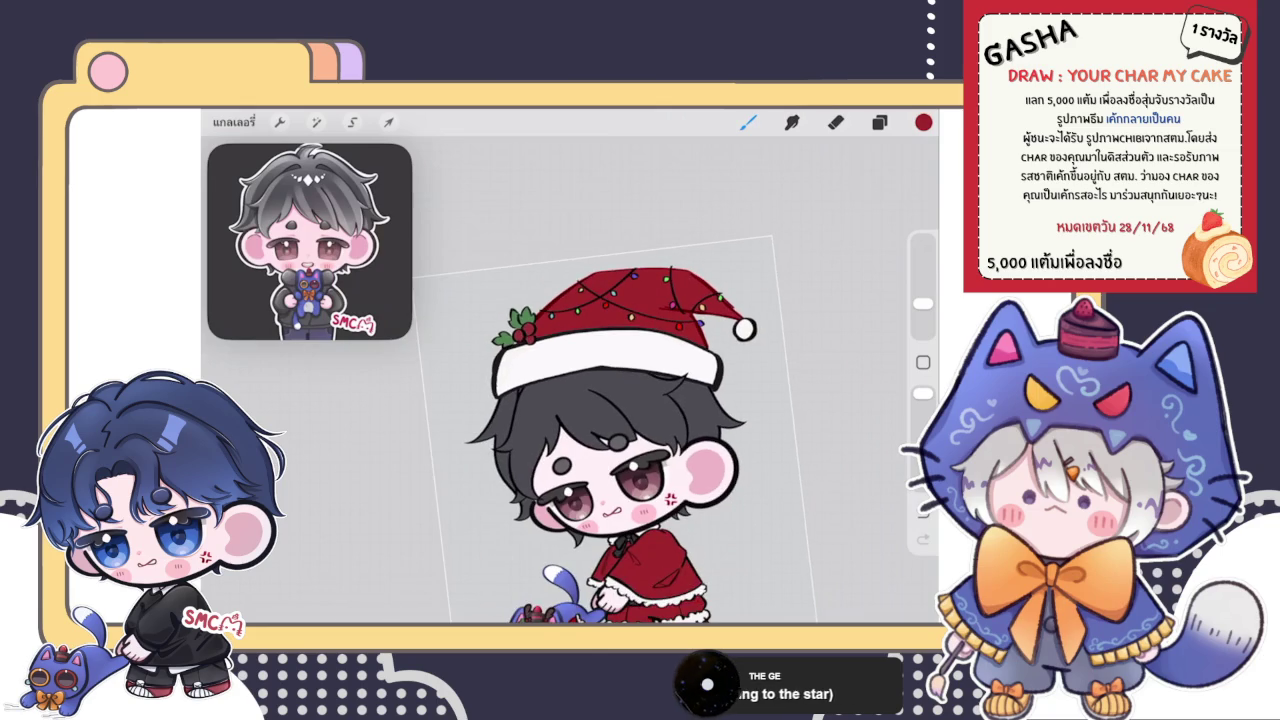
scroll(610, 440, down, 2)
scroll(540, 400, up, 2)
click(879, 122)
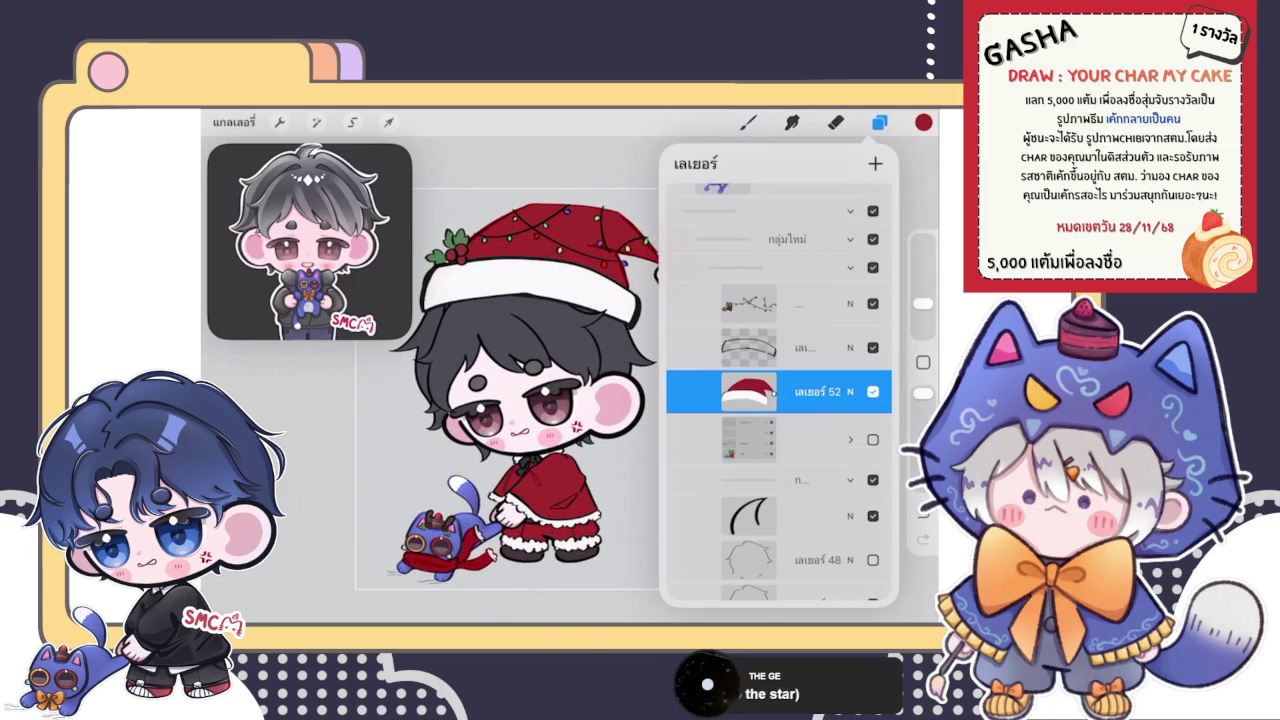
scroll(779, 390, down, 3)
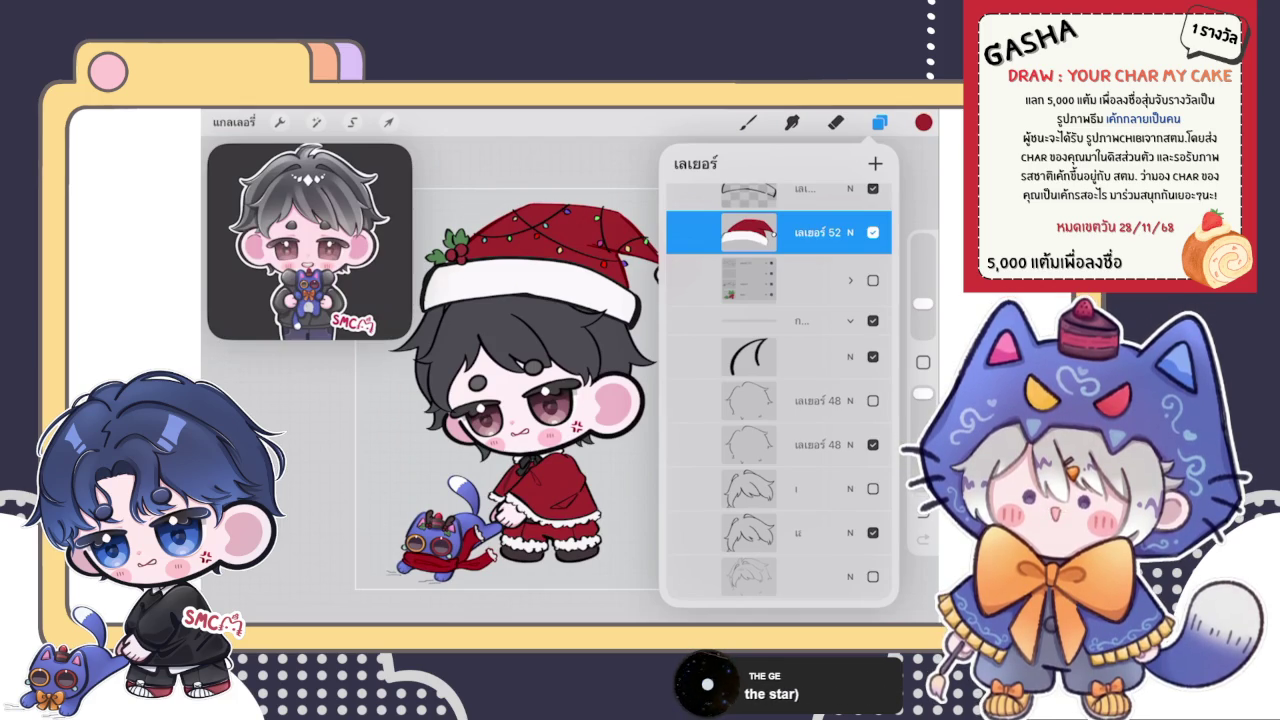
scroll(779, 395, up, 3)
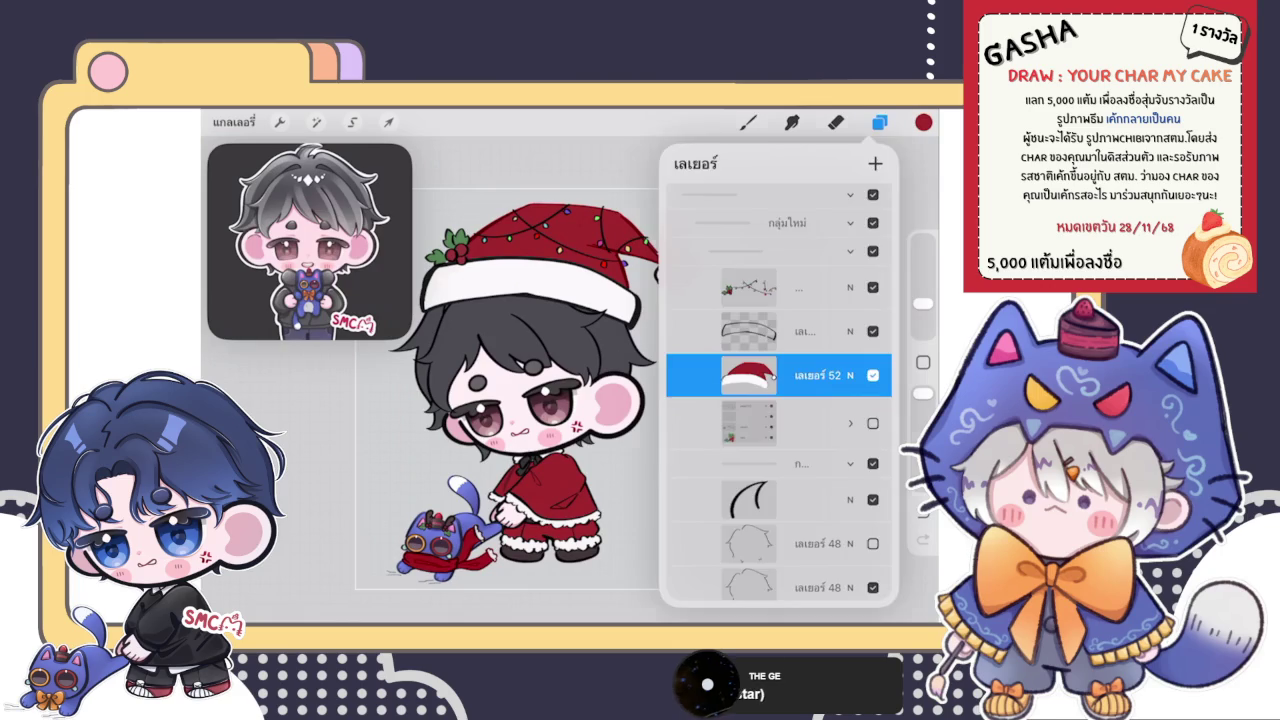
click(748, 122)
scroll(520, 400, up, 3)
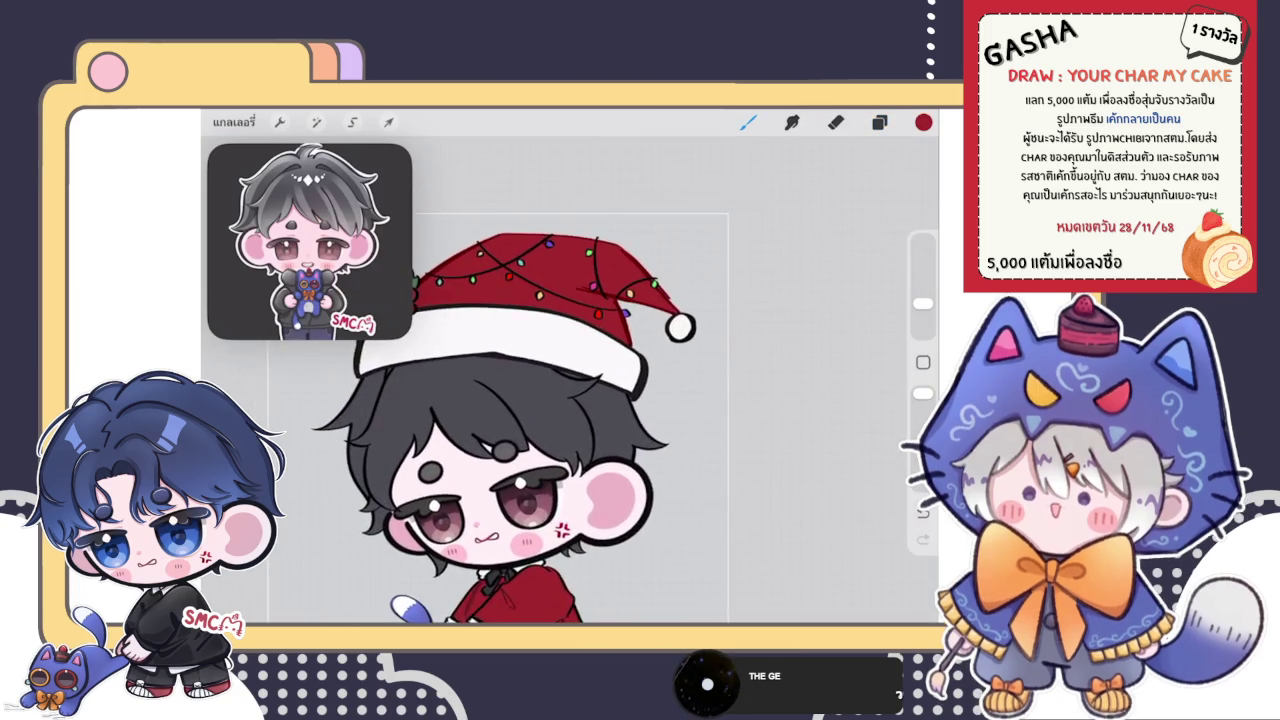
scroll(520, 400, up, 2)
scroll(540, 380, down, 5)
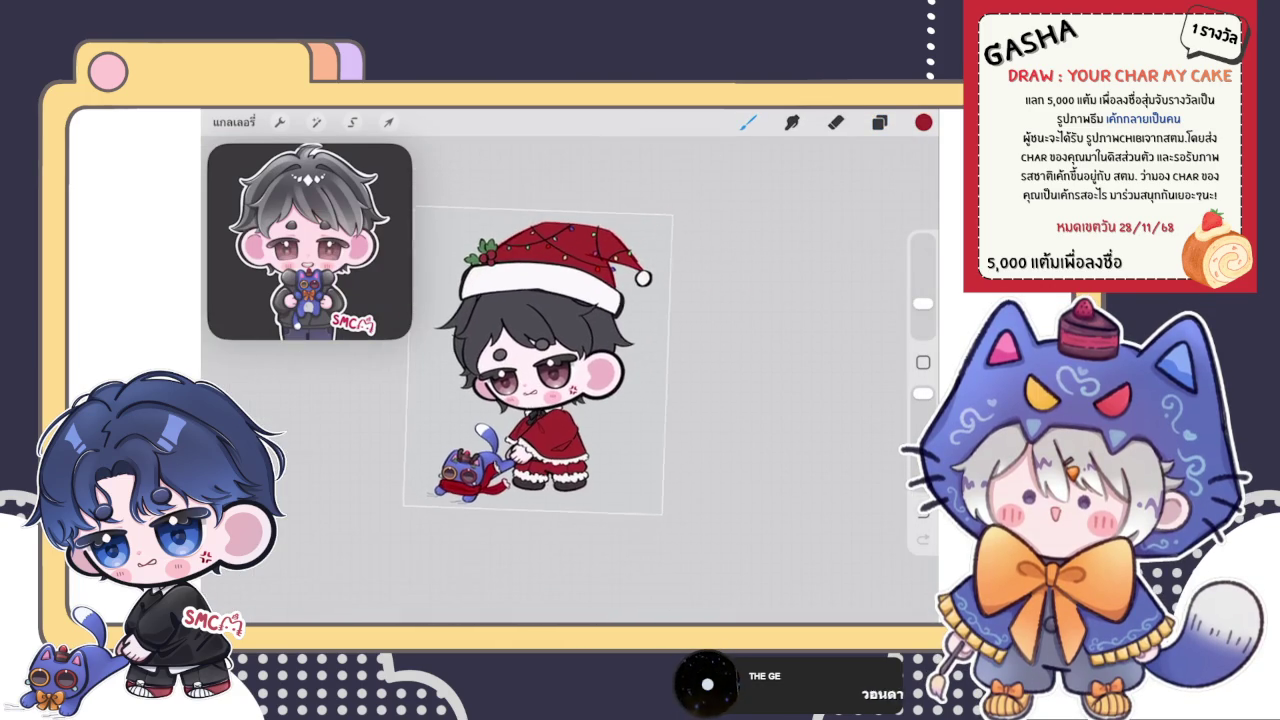
- Select a different layer to paint on and bring up the colour picker
click(879, 122)
scroll(780, 400, down, 2)
click(760, 409)
click(923, 122)
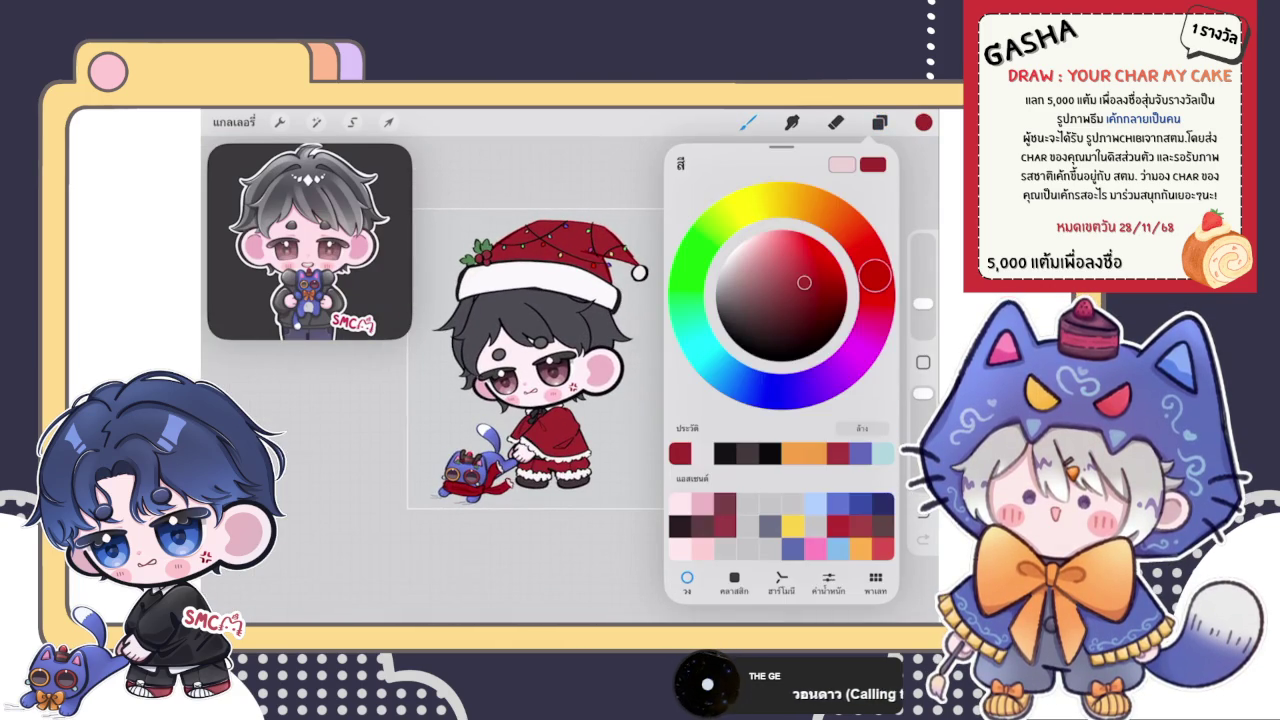
- Choose light pink and paint a shadow along the face's left edge under the hair
click(842, 164)
click(748, 122)
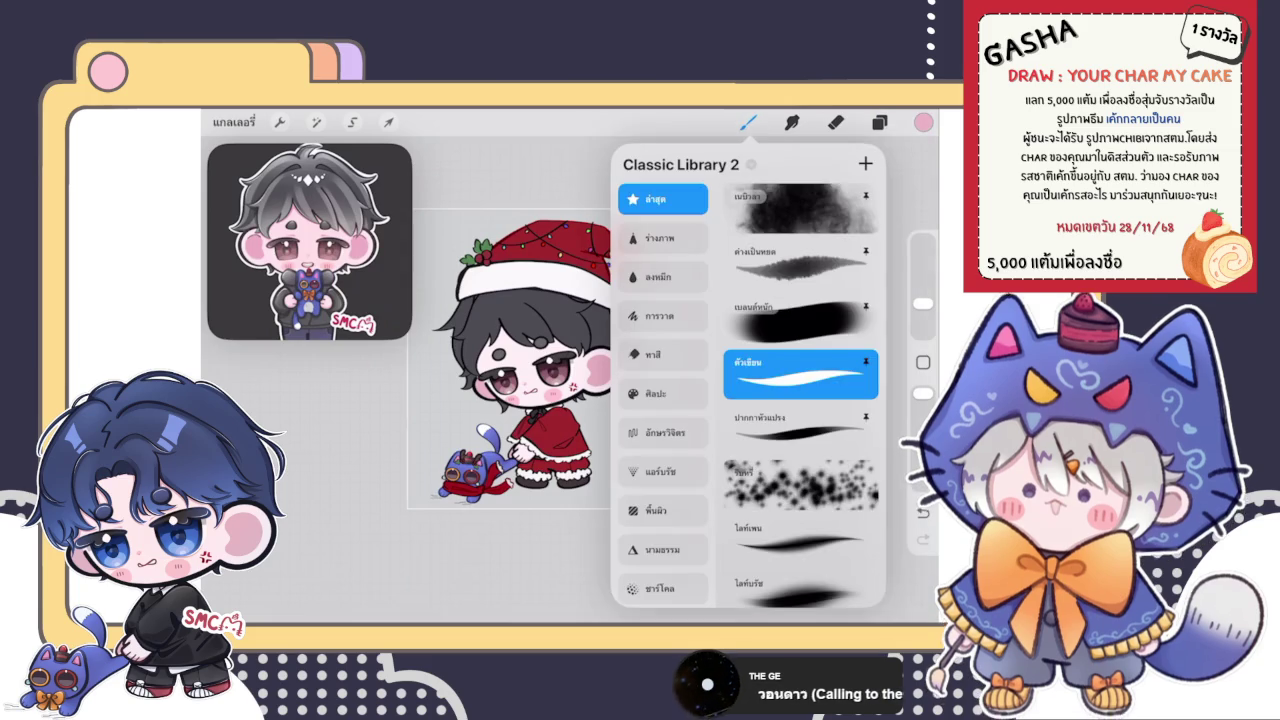
scroll(570, 370, up, 5)
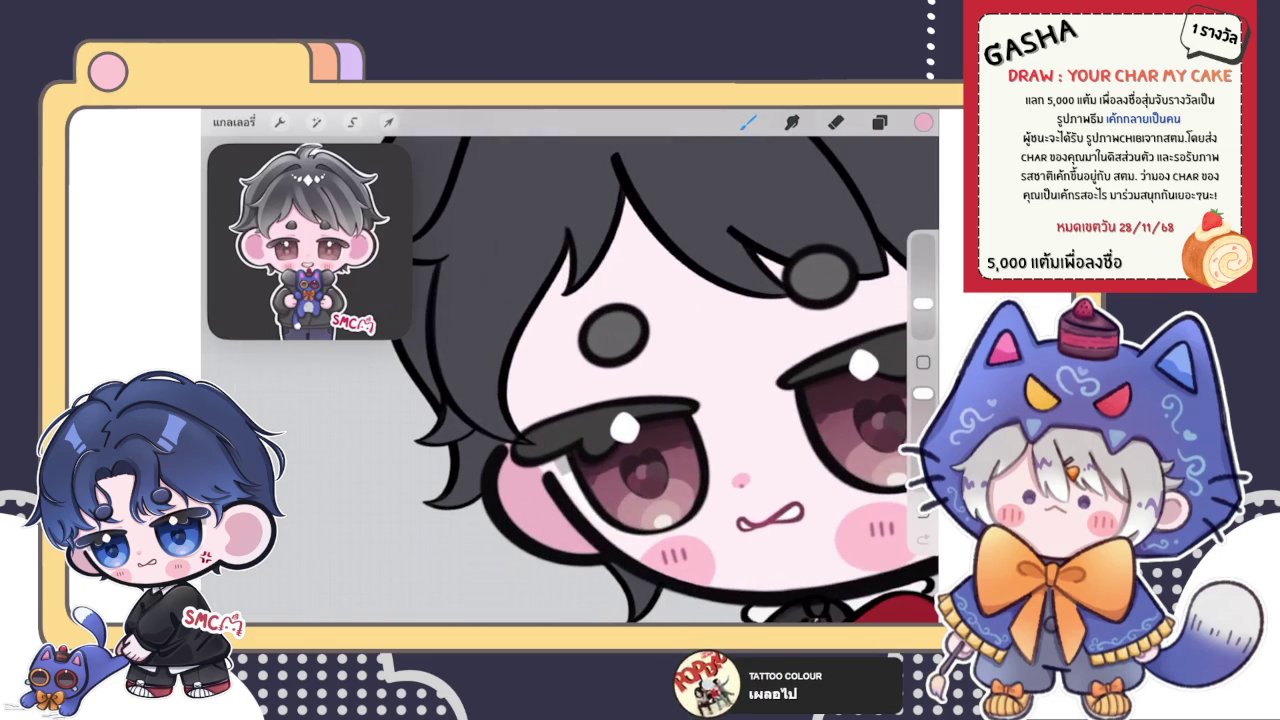
scroll(640, 430, up, 5)
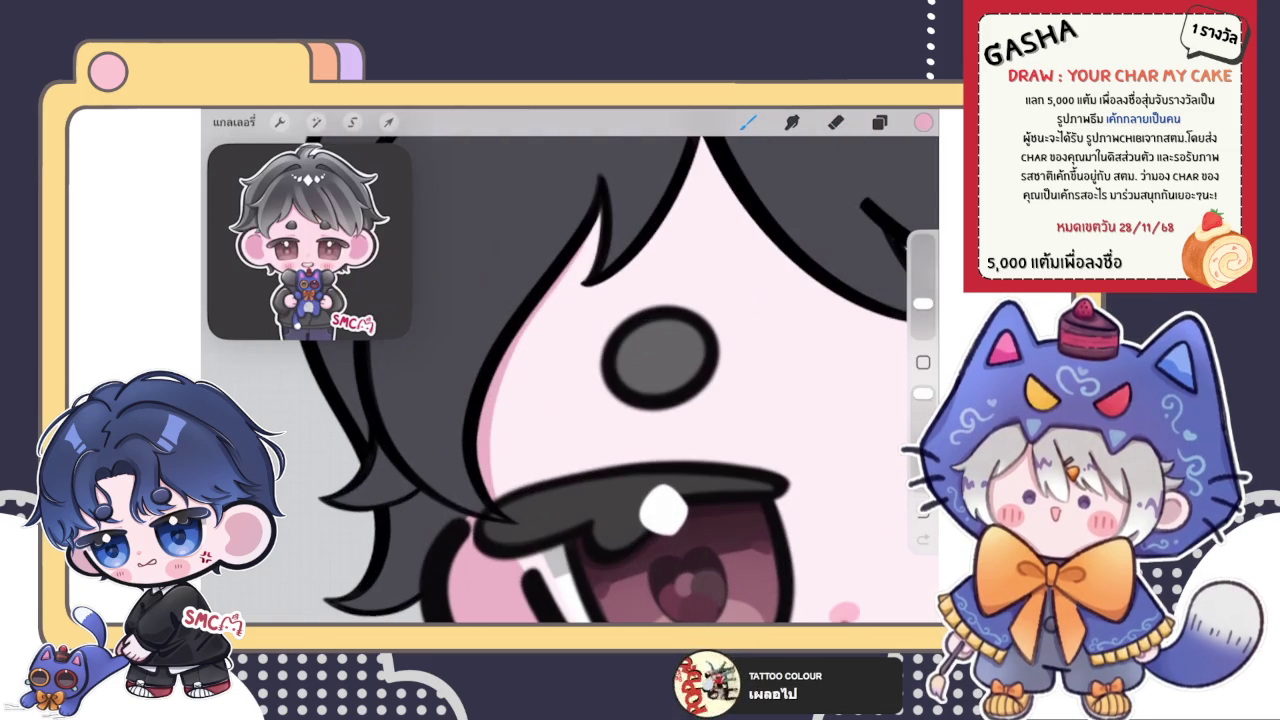
drag(598, 212, 496, 372)
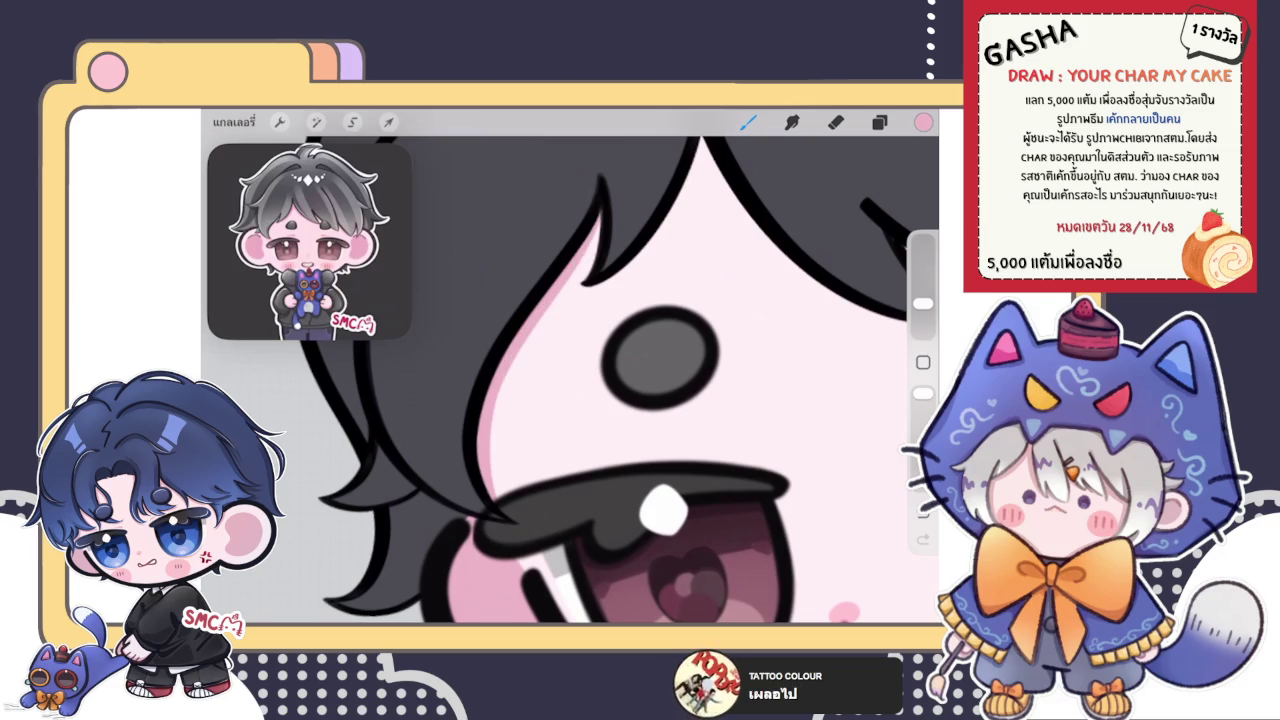
drag(592, 236, 498, 494)
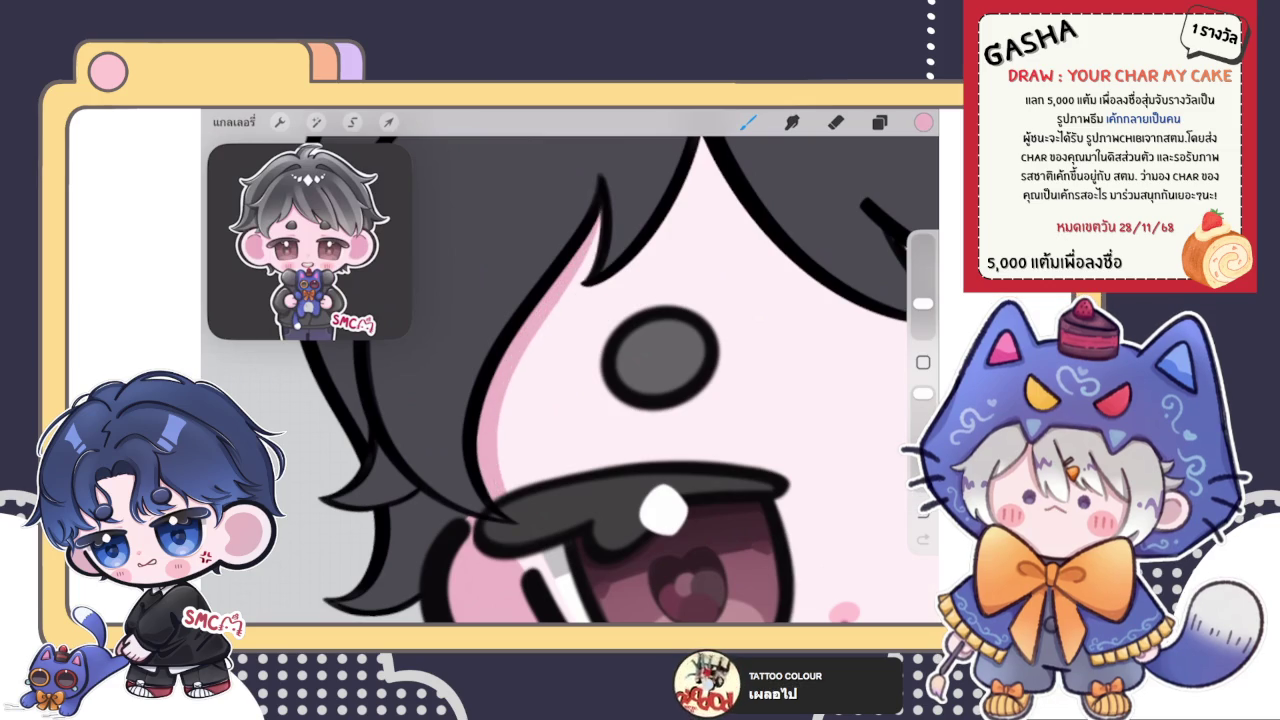
scroll(570, 380, down, 5)
scroll(570, 380, up, 5)
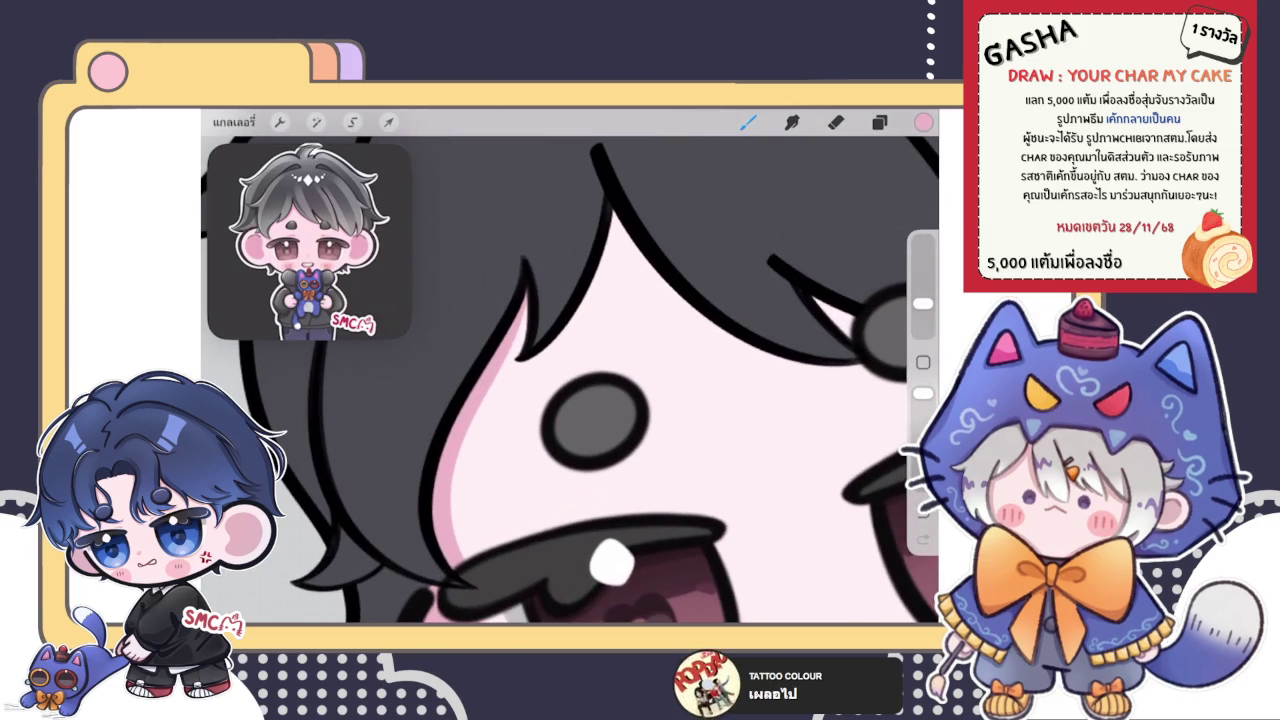
scroll(556, 298, up, 3)
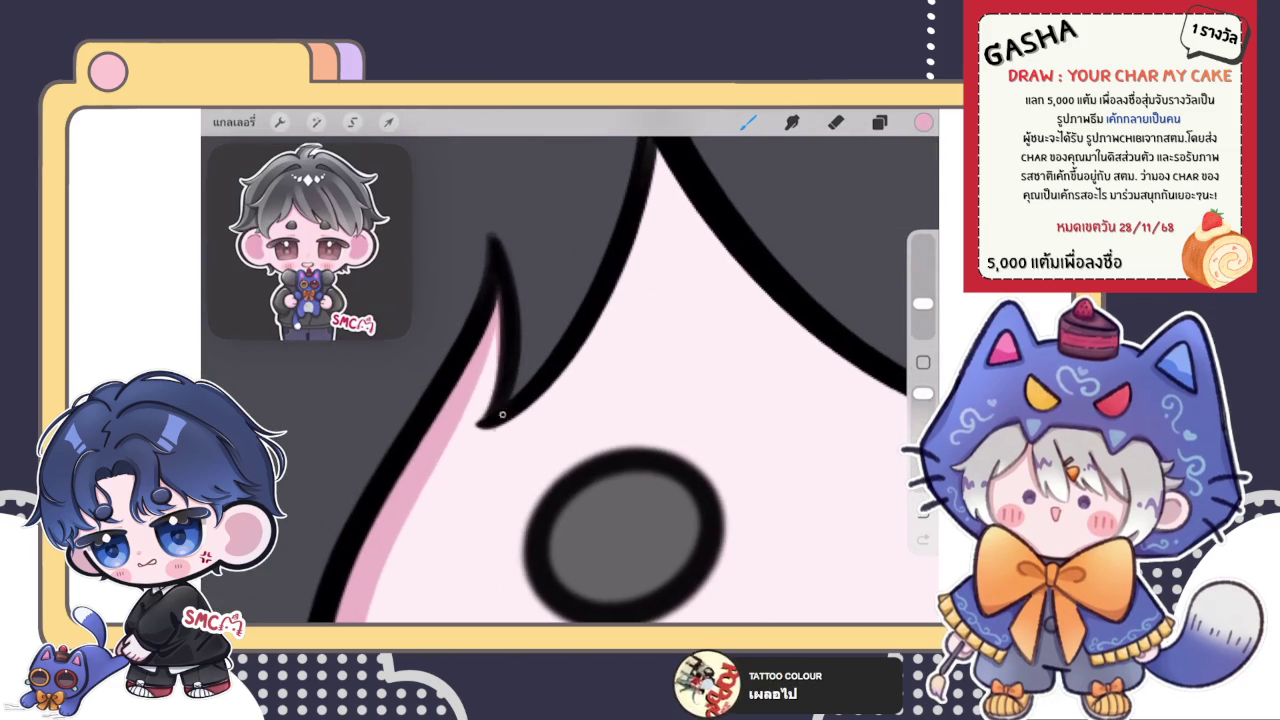
- Add pink shadow strokes under a hair strand and its tip, undoing two strokes
drag(478, 455, 552, 391)
scroll(570, 380, up, 1)
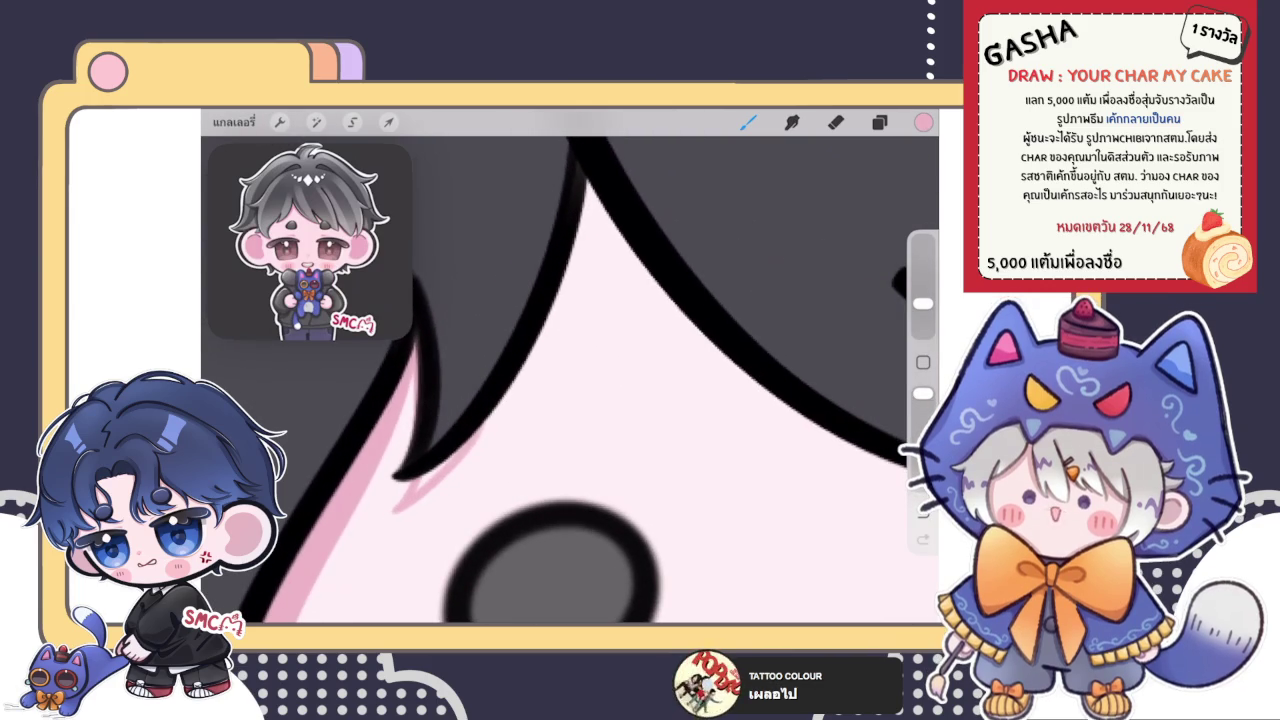
drag(448, 458, 423, 484)
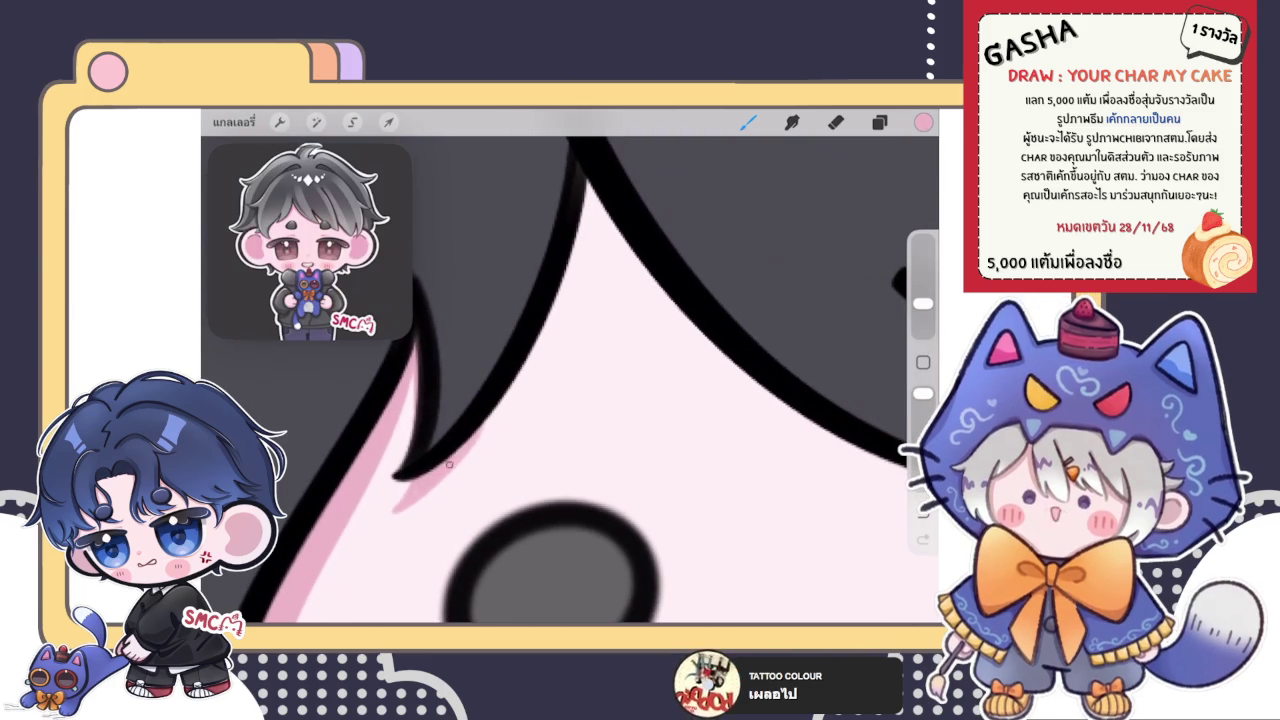
scroll(570, 380, down, 3)
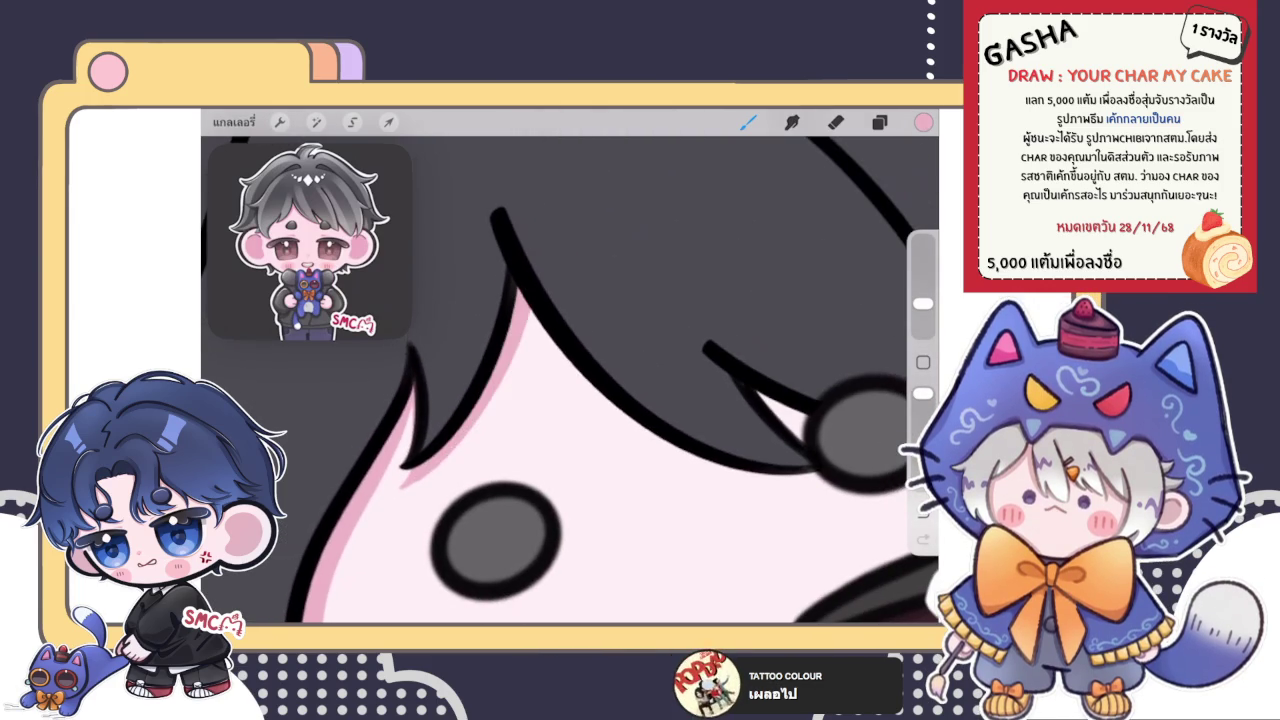
key(ctrl+z)
scroll(570, 380, down, 1)
scroll(440, 340, up, 3)
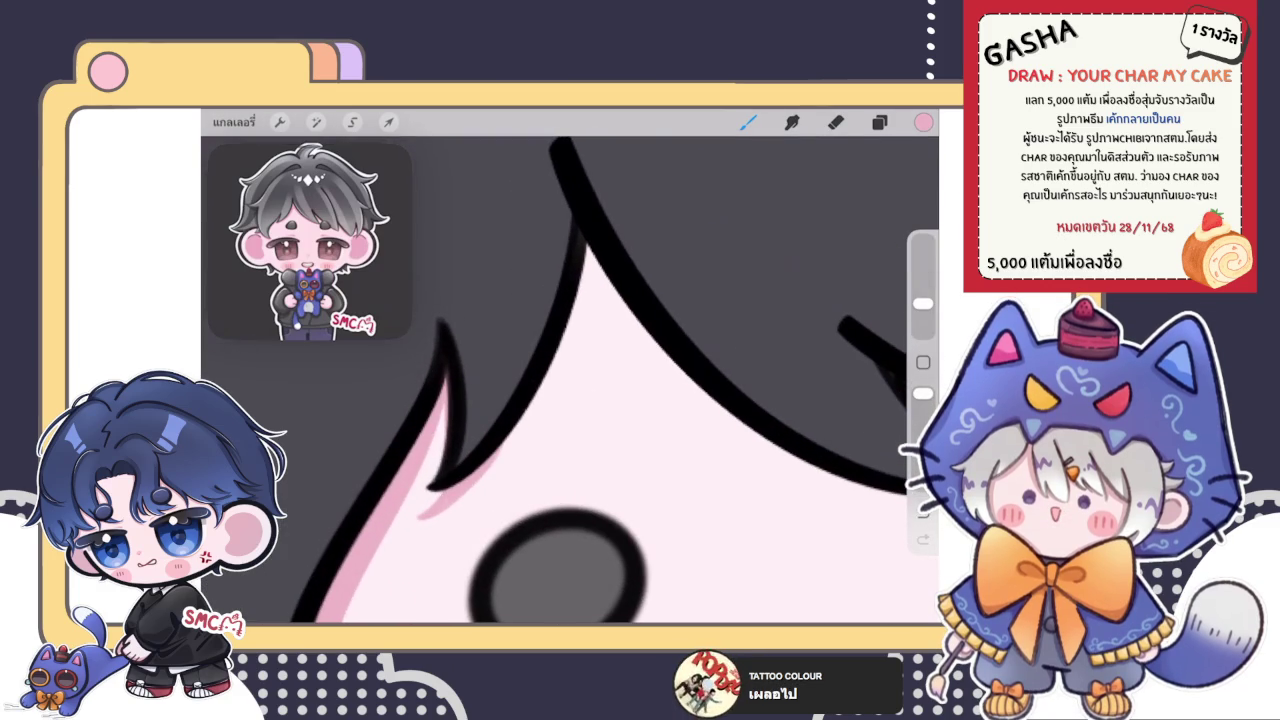
scroll(570, 400, up, 2)
key(ctrl+z)
scroll(480, 420, up, 2)
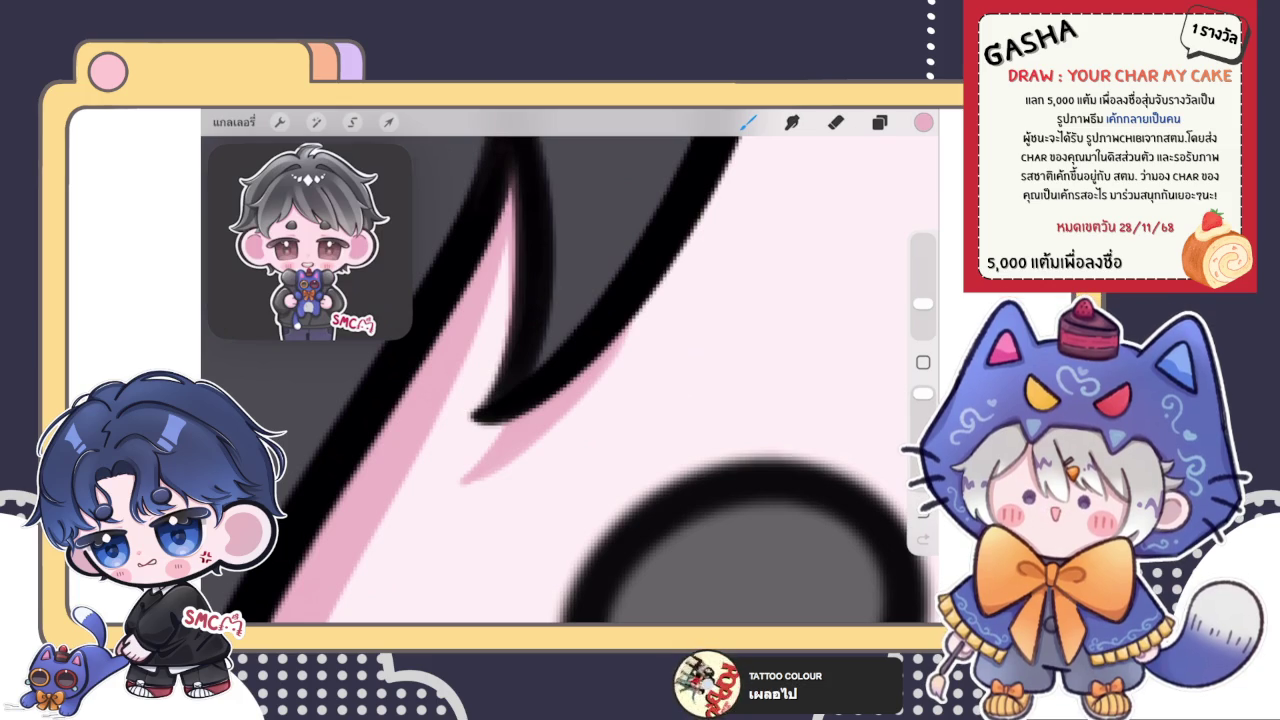
- Switch briefly to the eraser, then return to the brush
key(e)
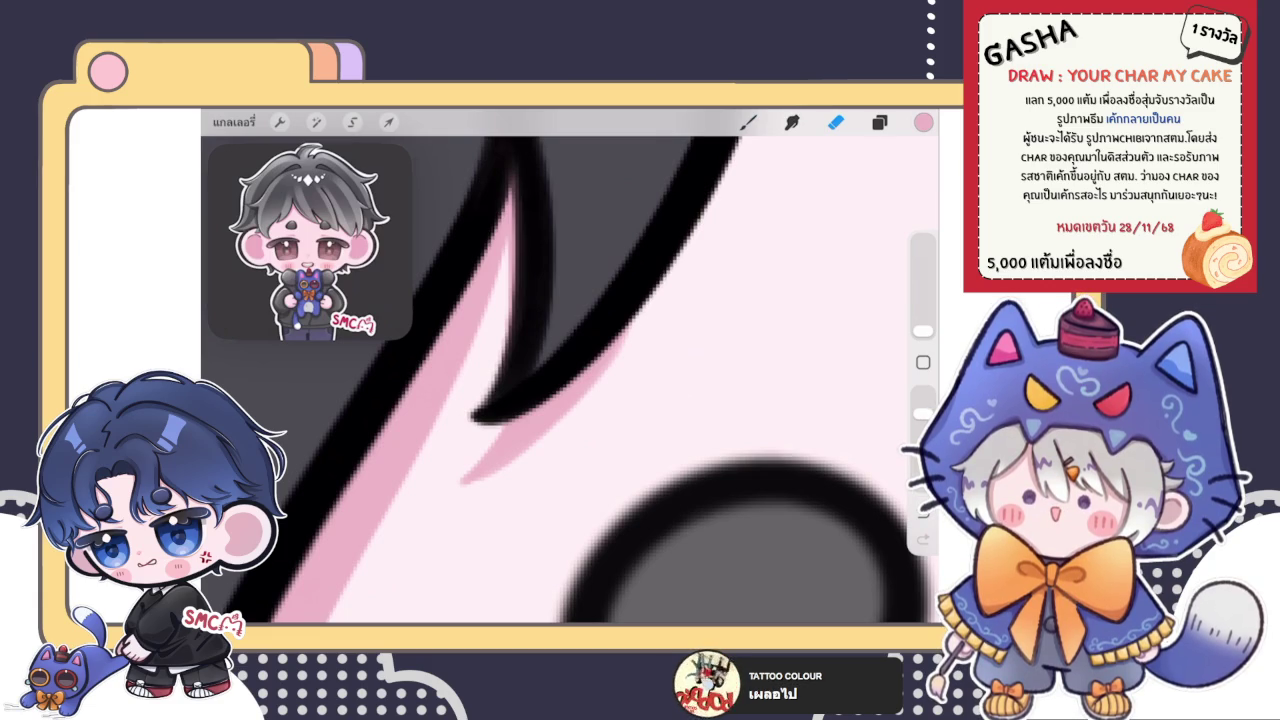
key(b)
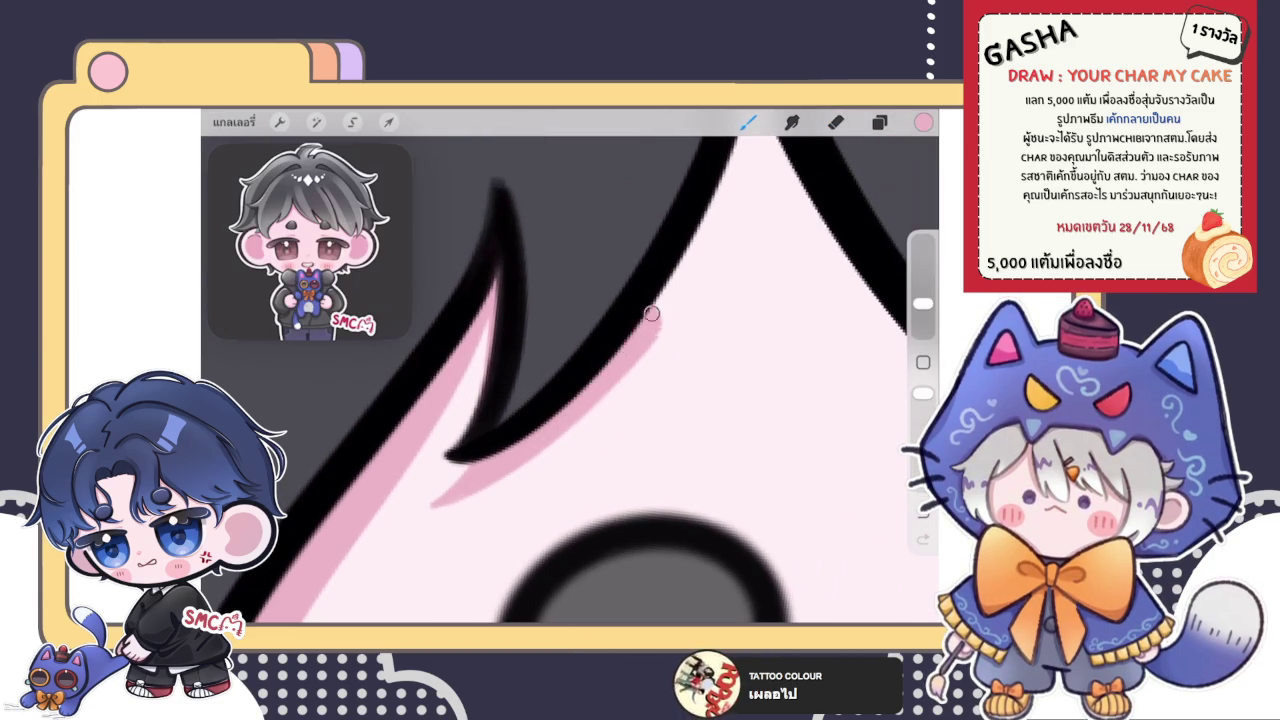
scroll(570, 380, down, 2)
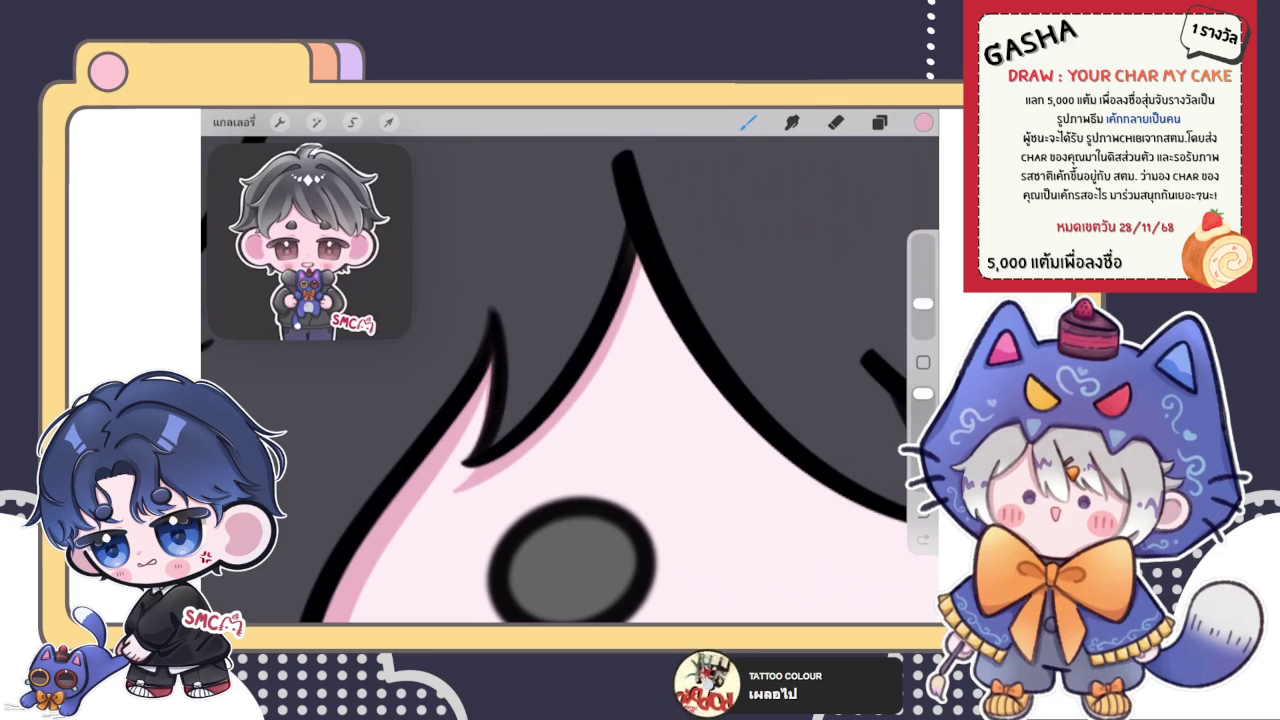
scroll(570, 380, up, 2)
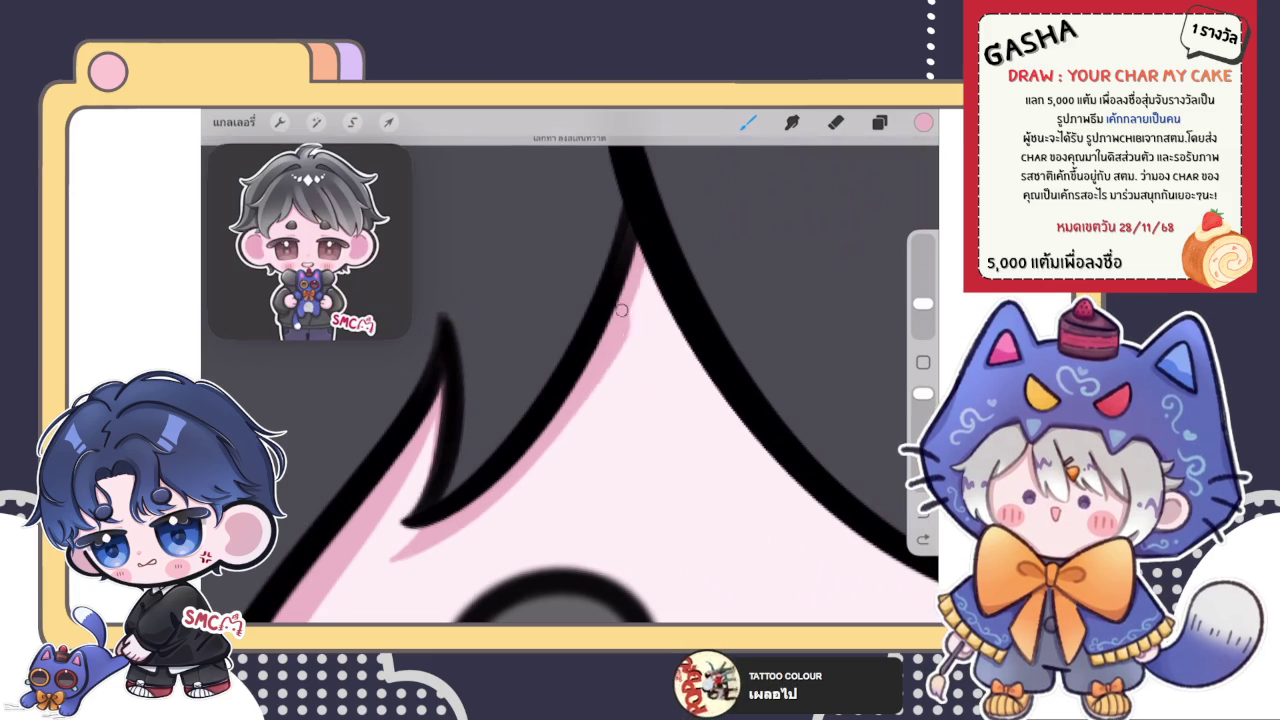
scroll(570, 380, down, 3)
- Stroke a pink shadow along the middle hair strand's edge beside the grey bead, briefly toggling the eraser
scroll(570, 380, down, 3)
scroll(570, 380, up, 5)
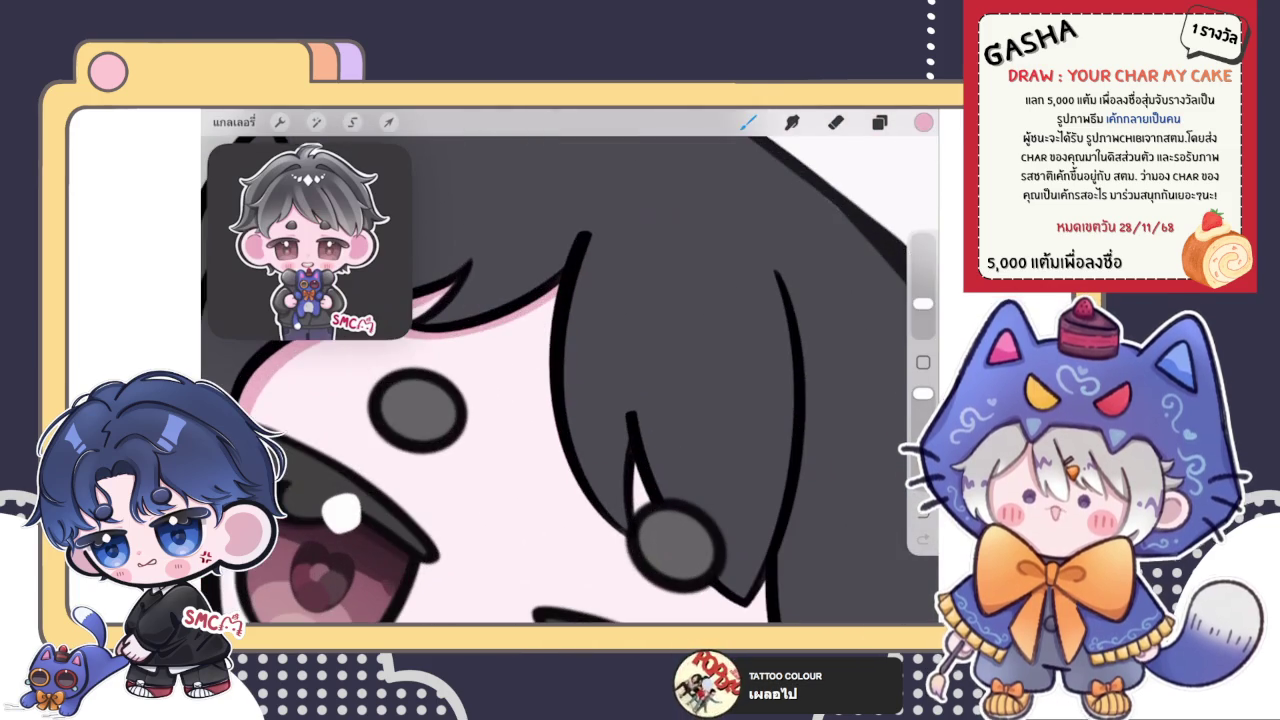
drag(554, 295, 570, 490)
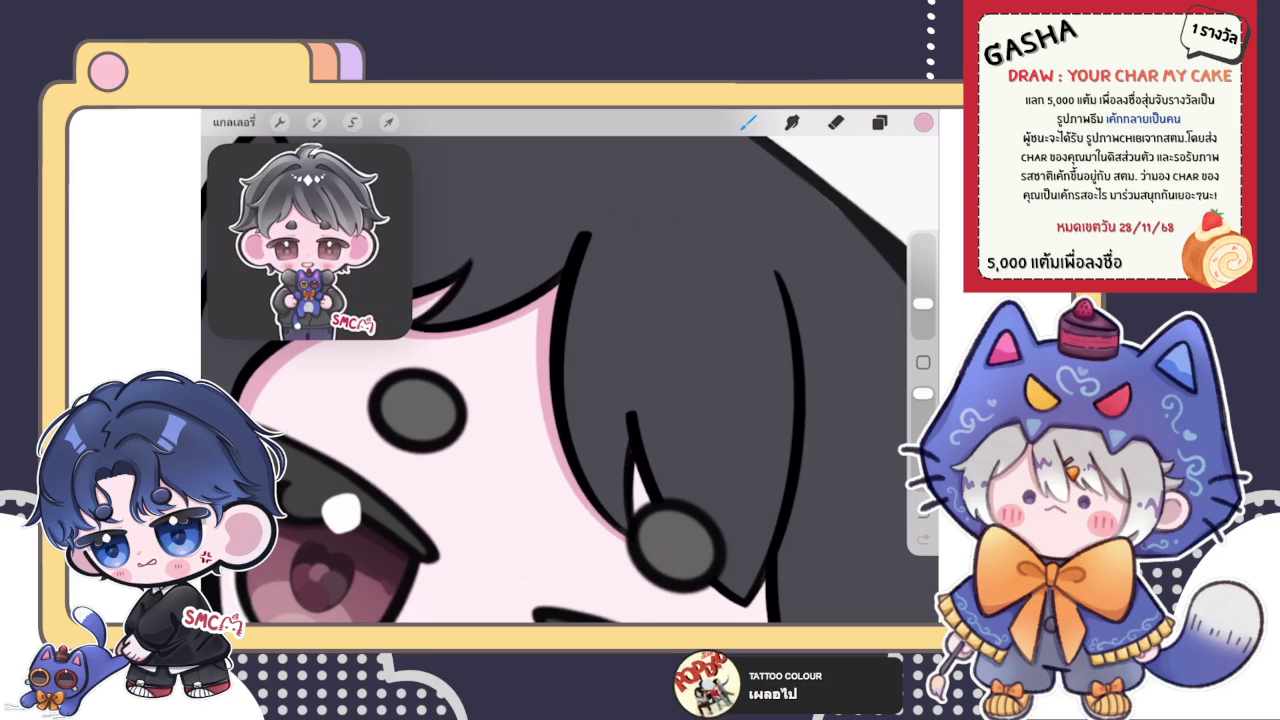
drag(536, 308, 625, 534)
drag(535, 355, 620, 540)
scroll(570, 380, down, 5)
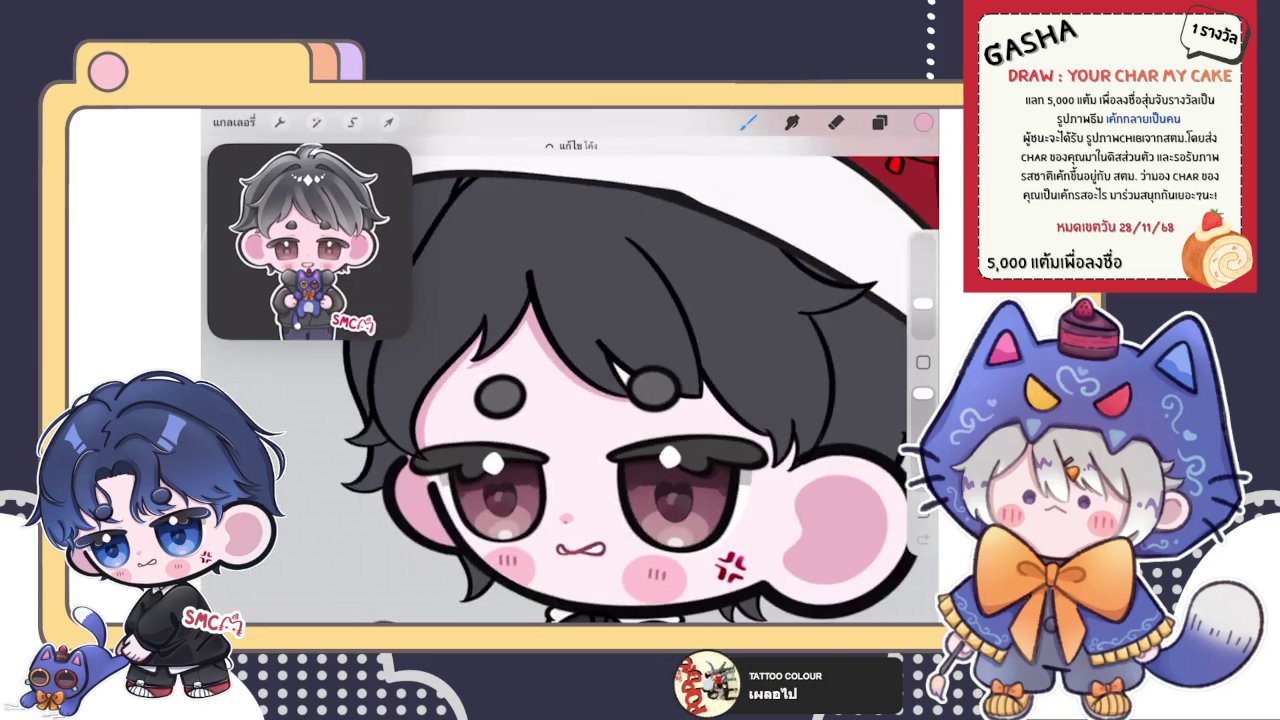
scroll(570, 380, up, 5)
drag(580, 368, 605, 425)
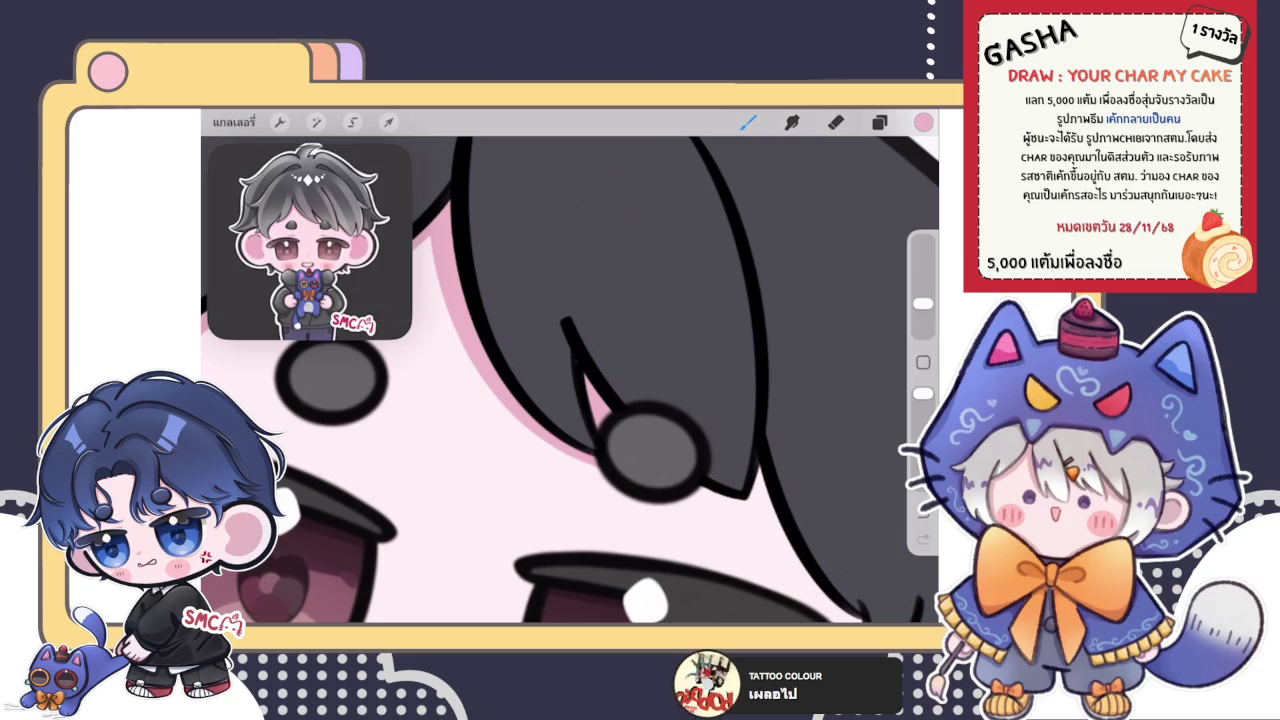
key(e)
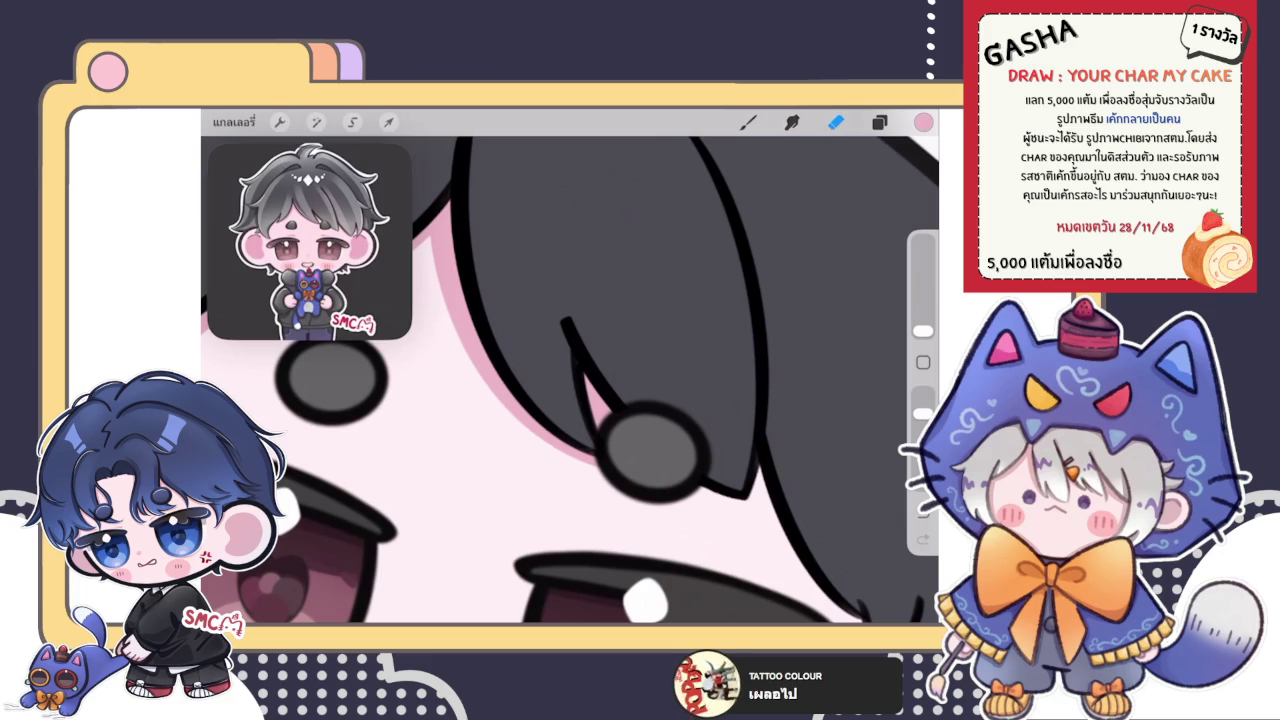
key(b)
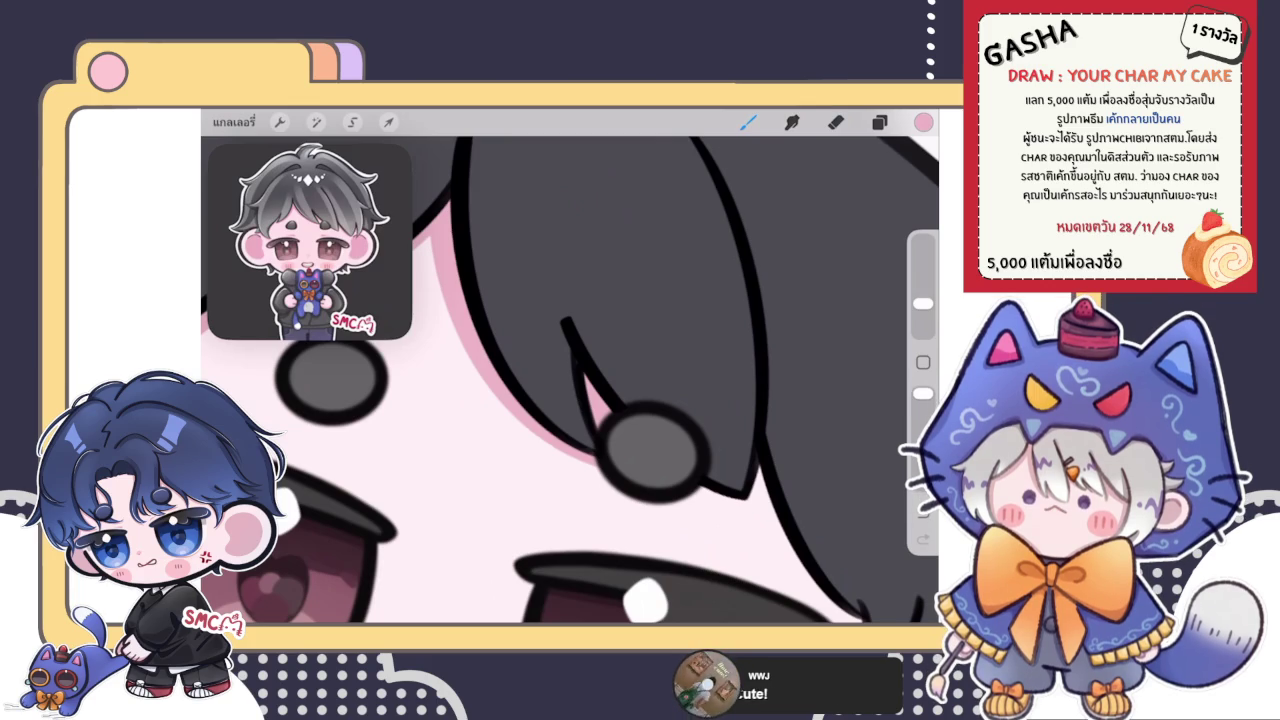
- Switch to the Eraser tool
key(e)
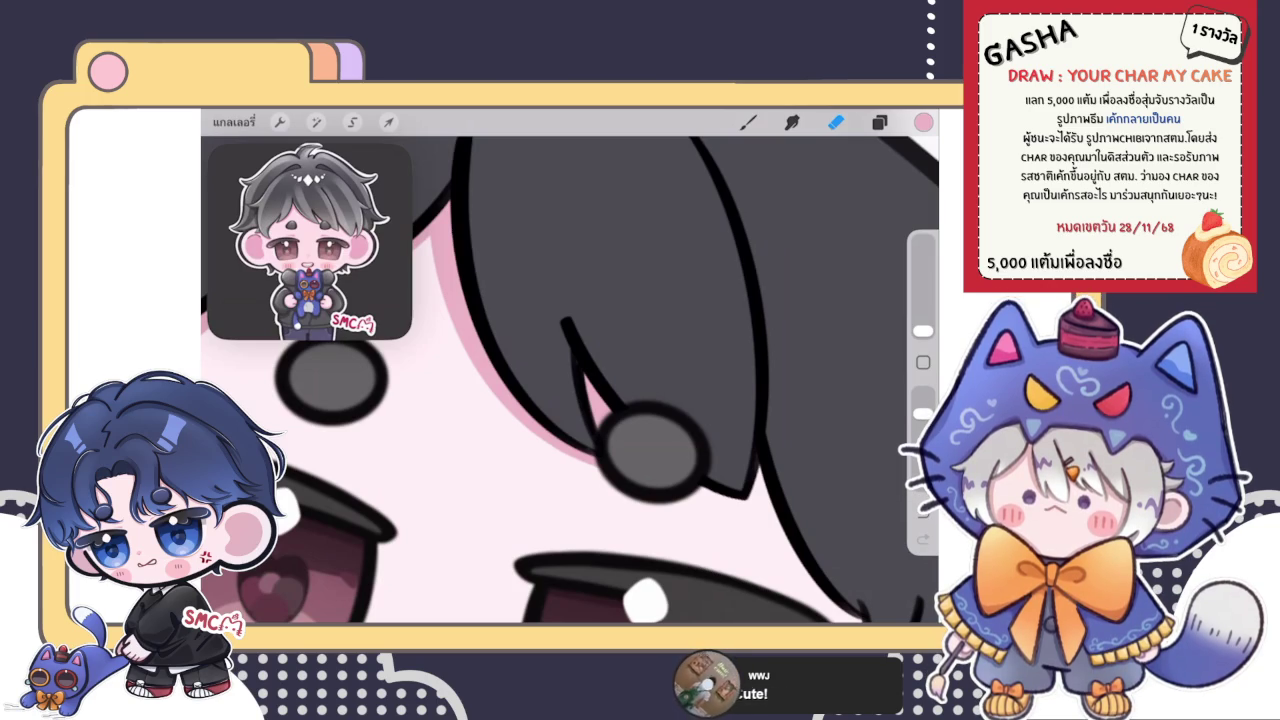
- With the brush, paint a pink shadow strip along the hair strand's lower edge
click(748, 121)
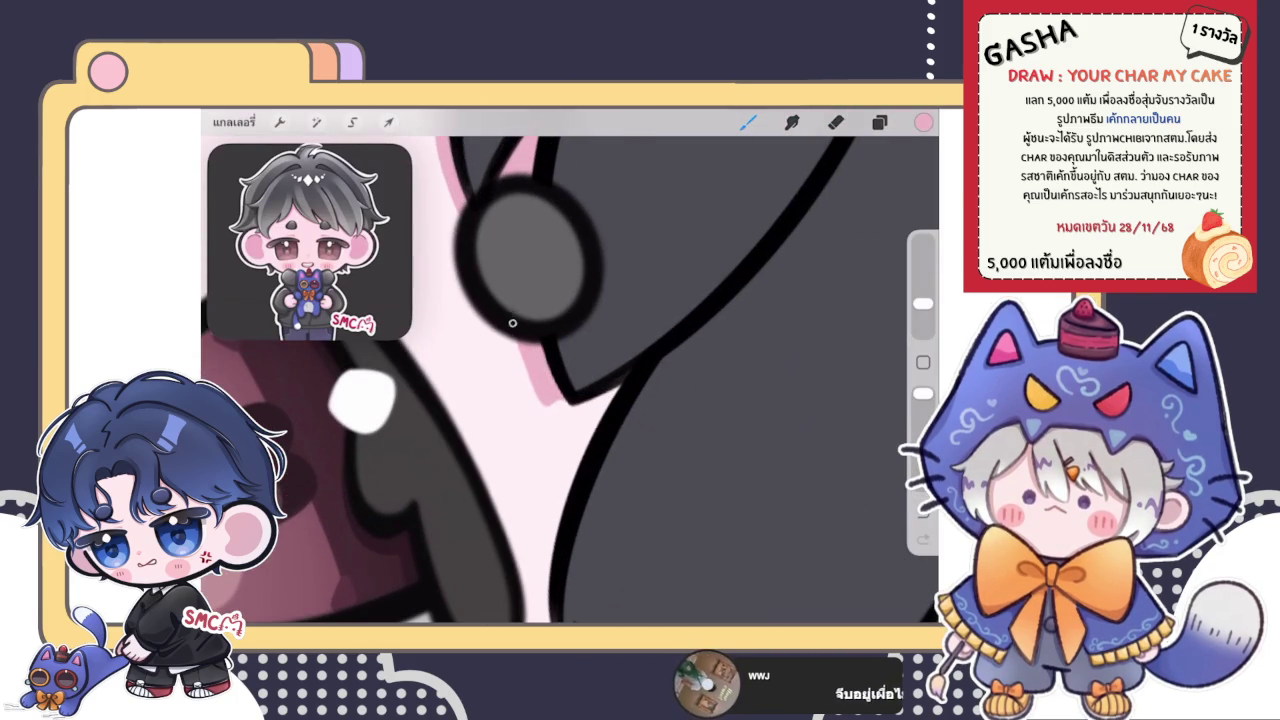
drag(550, 418, 596, 400)
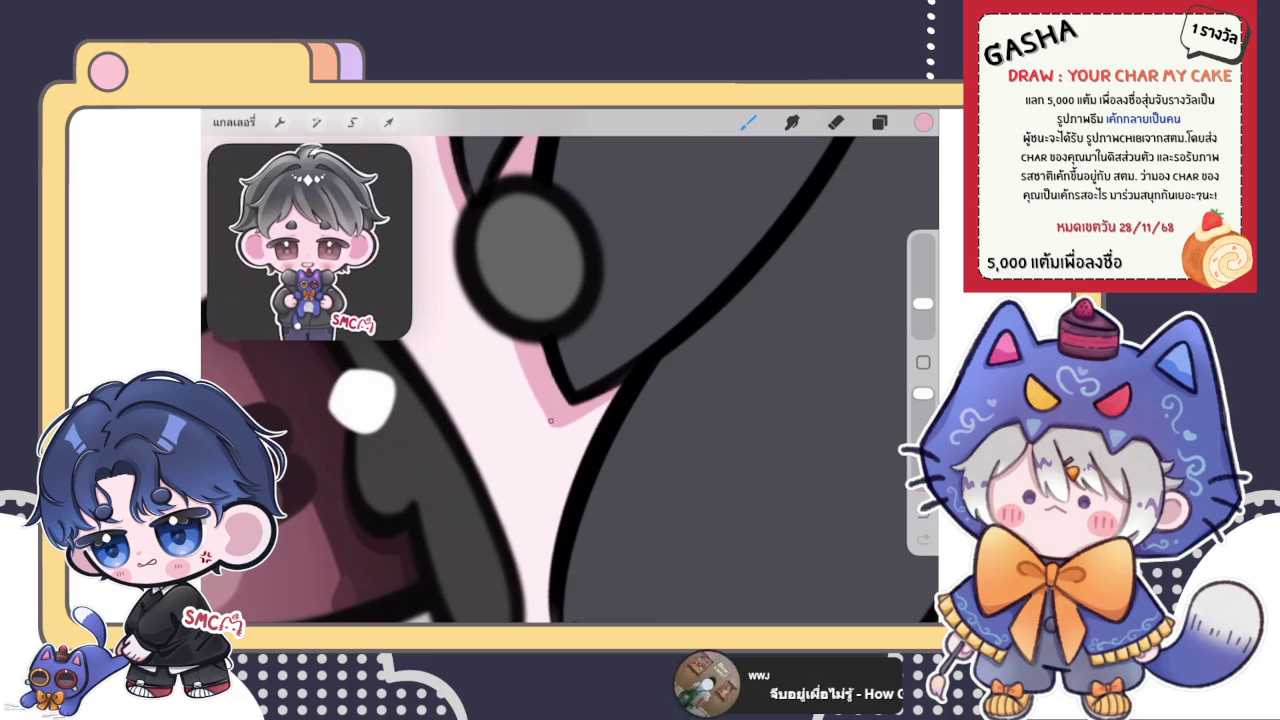
drag(536, 402, 512, 332)
scroll(570, 366, down, 5)
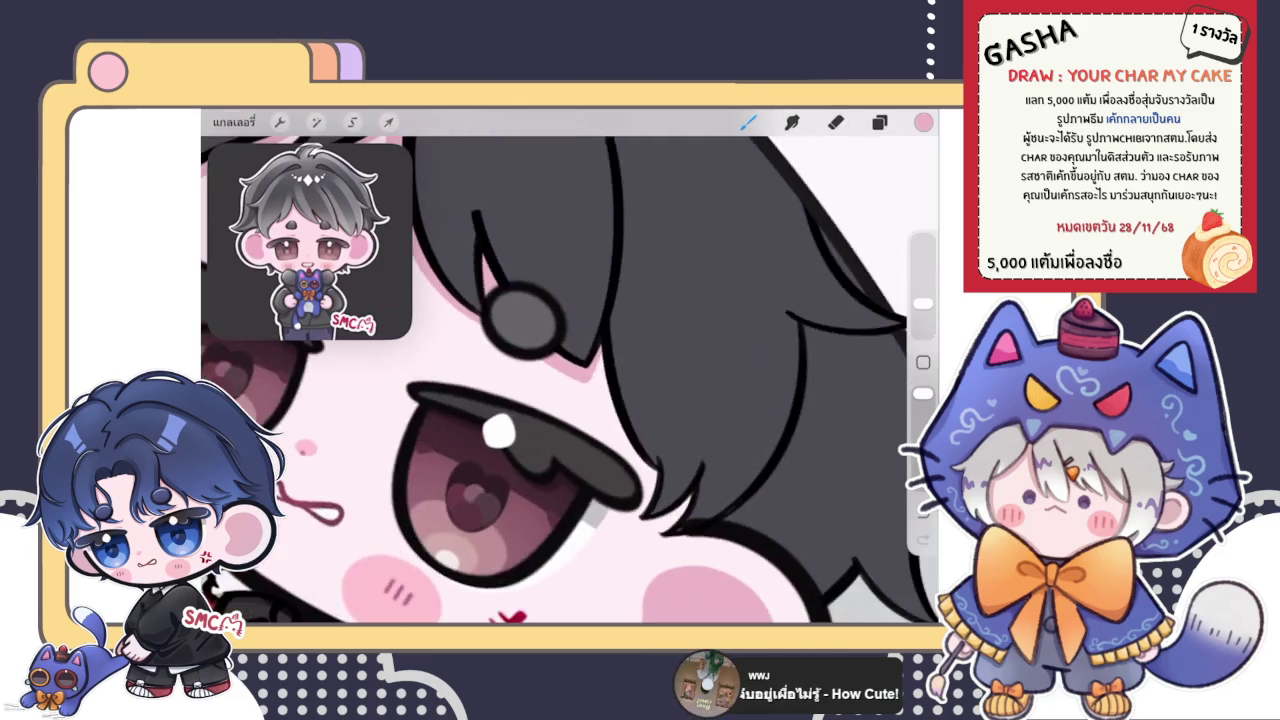
scroll(565, 345, up, 5)
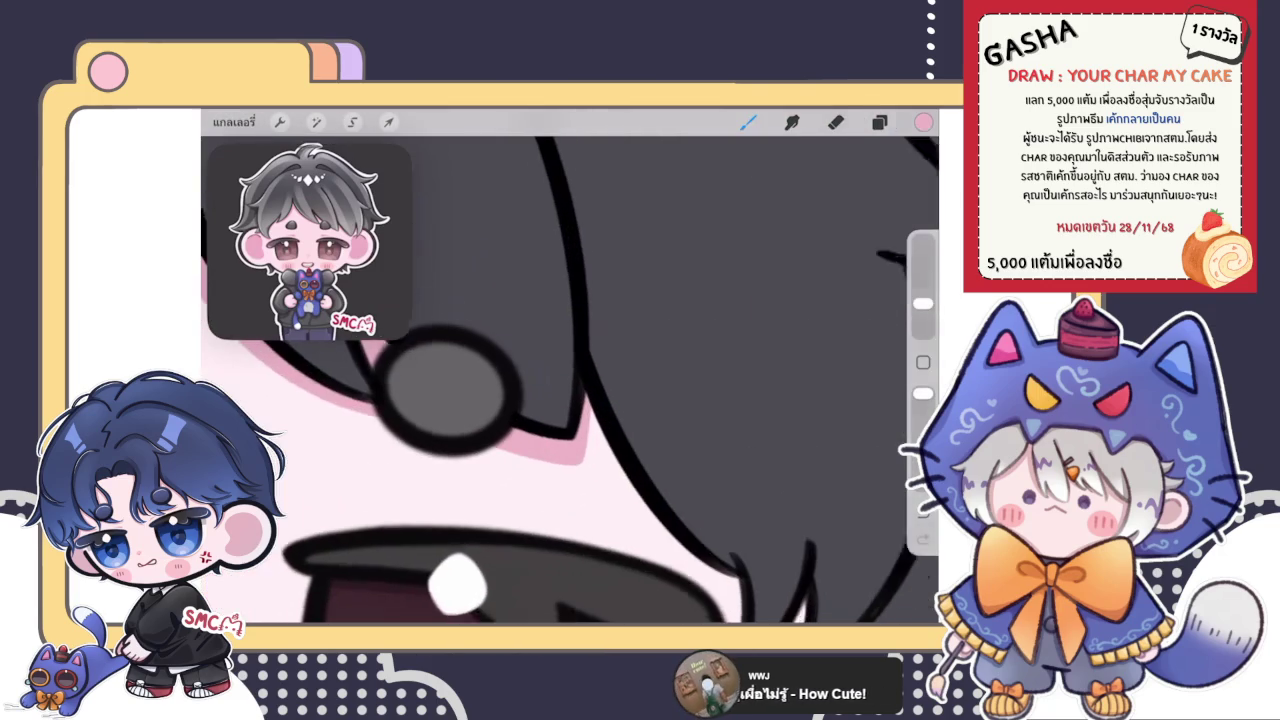
- Switch to the eraser, enlarge it slightly, then return to the brush
click(835, 121)
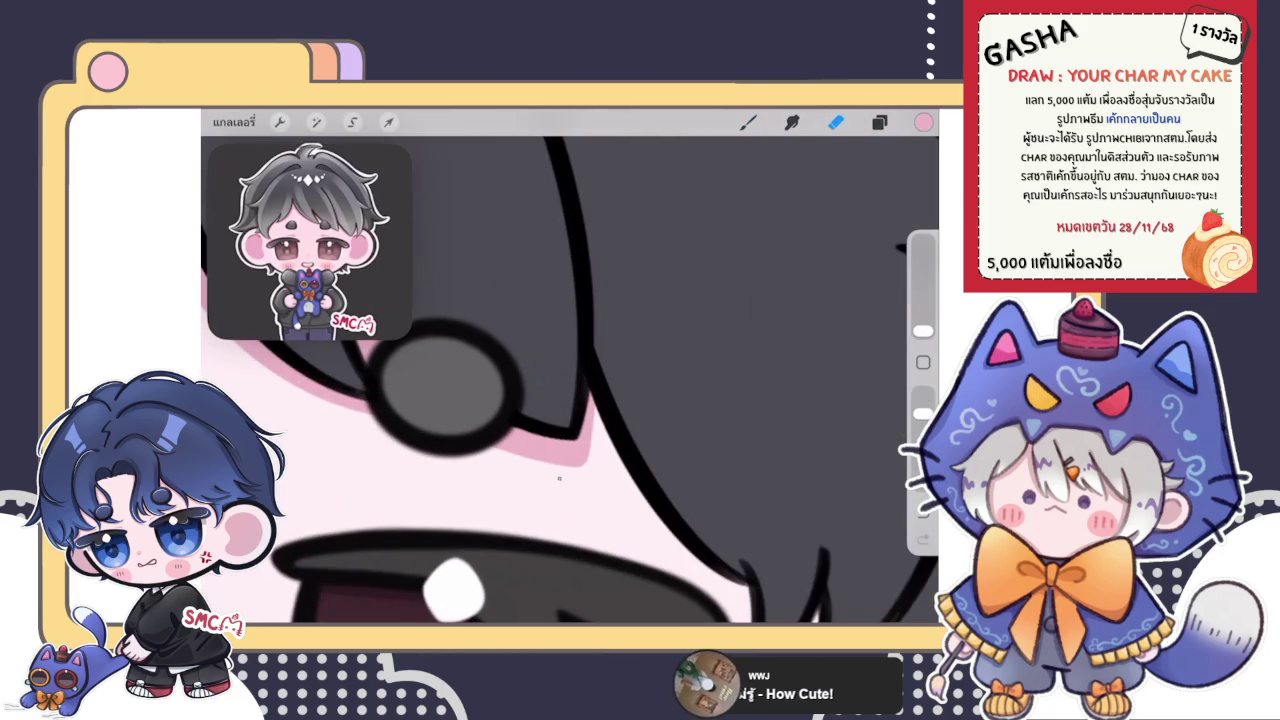
scroll(570, 380, down, 3)
drag(922, 330, 922, 322)
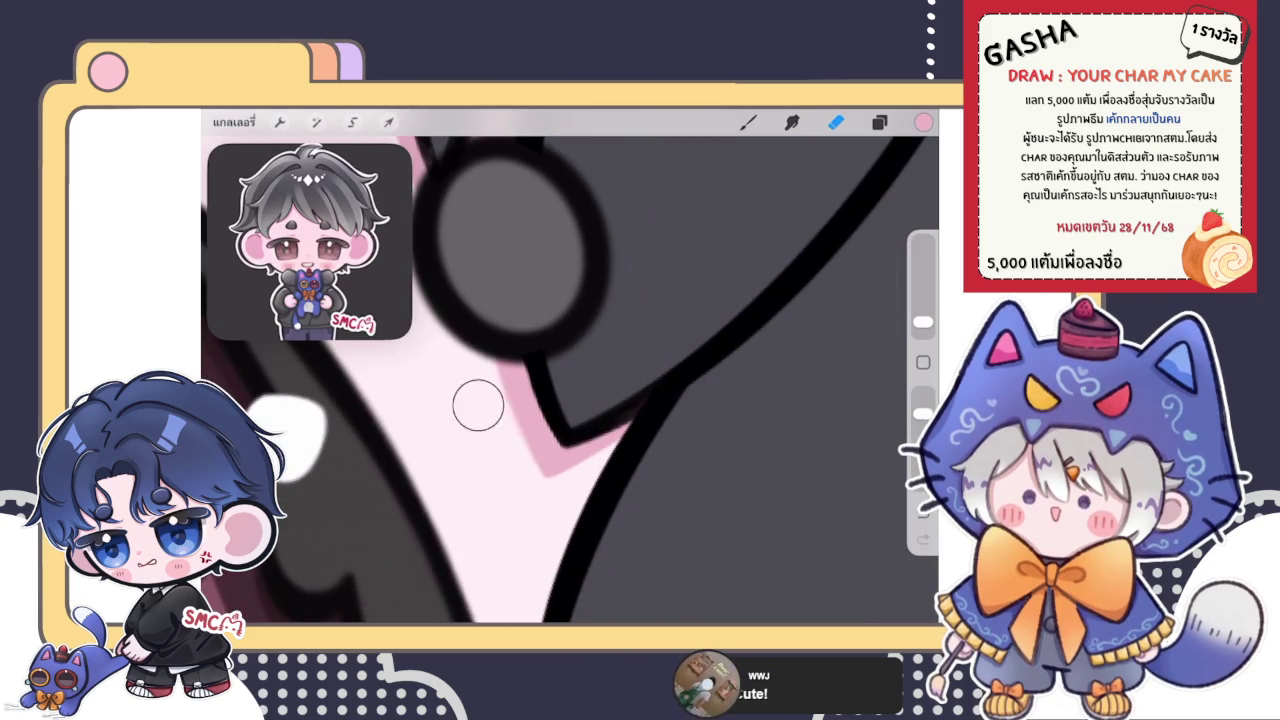
key(b)
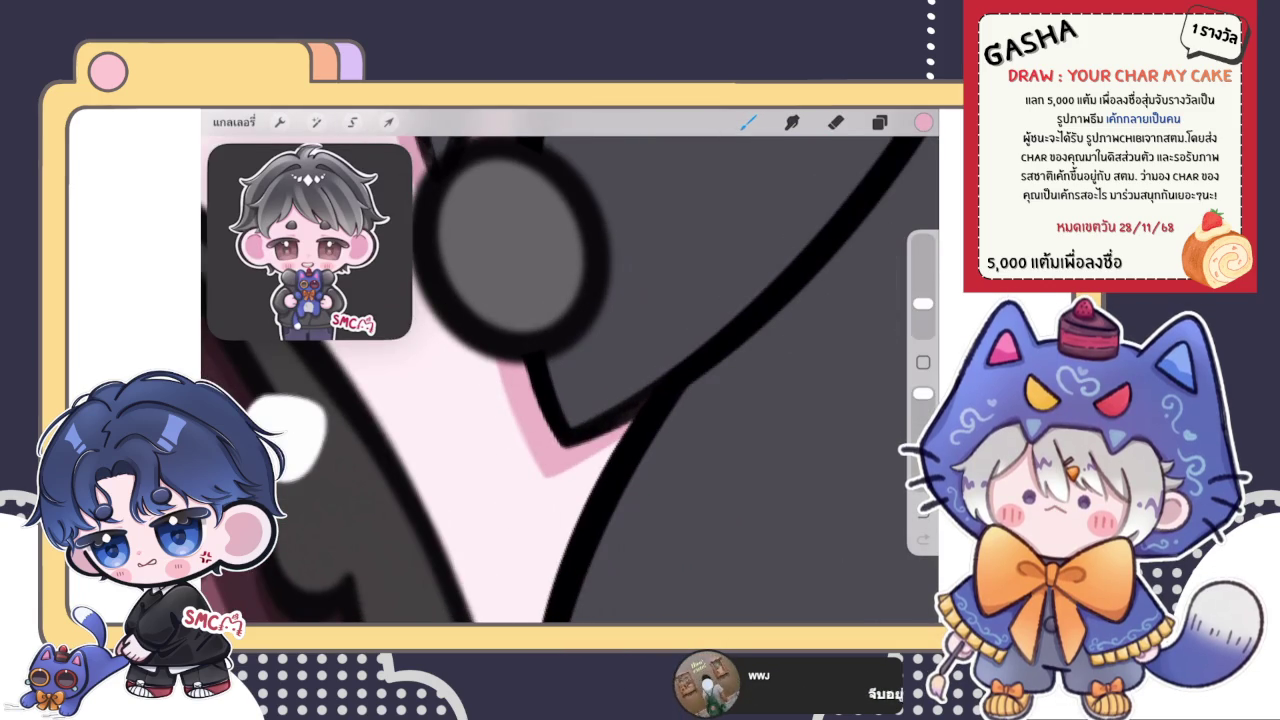
scroll(570, 380, down, 3)
scroll(570, 380, down, 3)
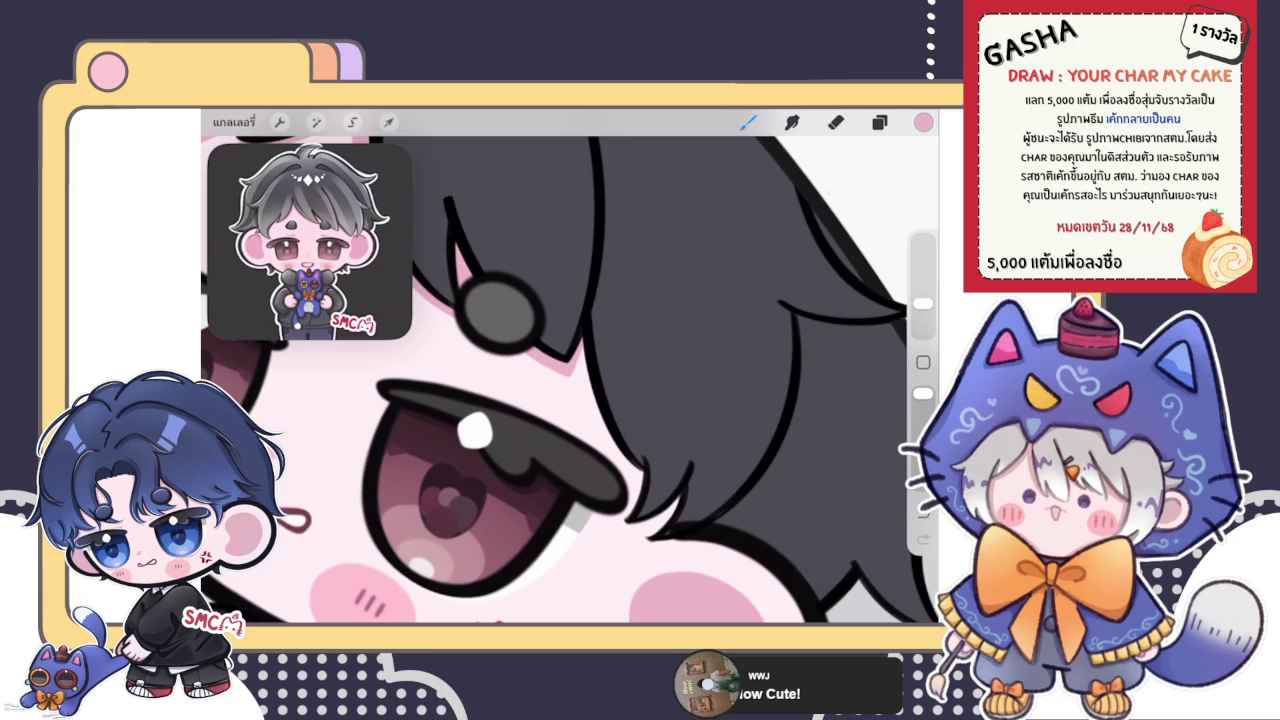
click(879, 121)
- Close the layer list, zoom in on the eye, and outline the hair's left edge in dark
click(879, 121)
drag(600, 450, 440, 350)
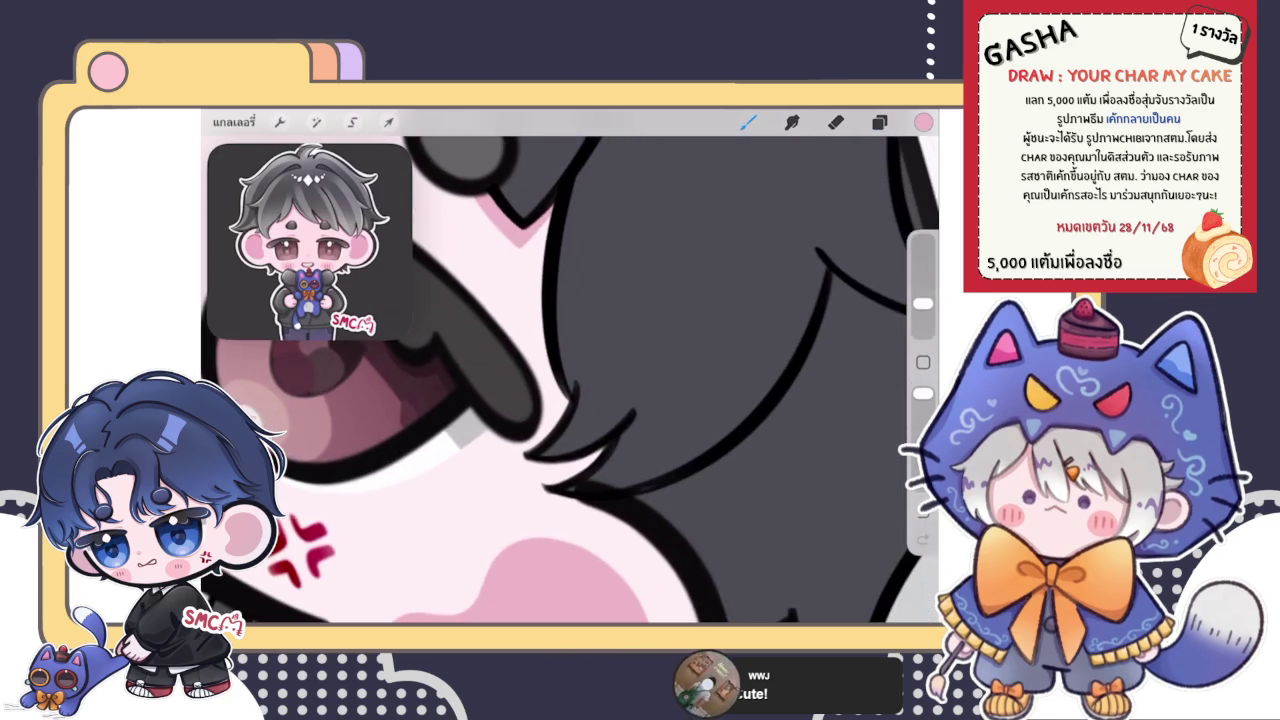
drag(500, 400, 530, 430)
drag(533, 264, 543, 418)
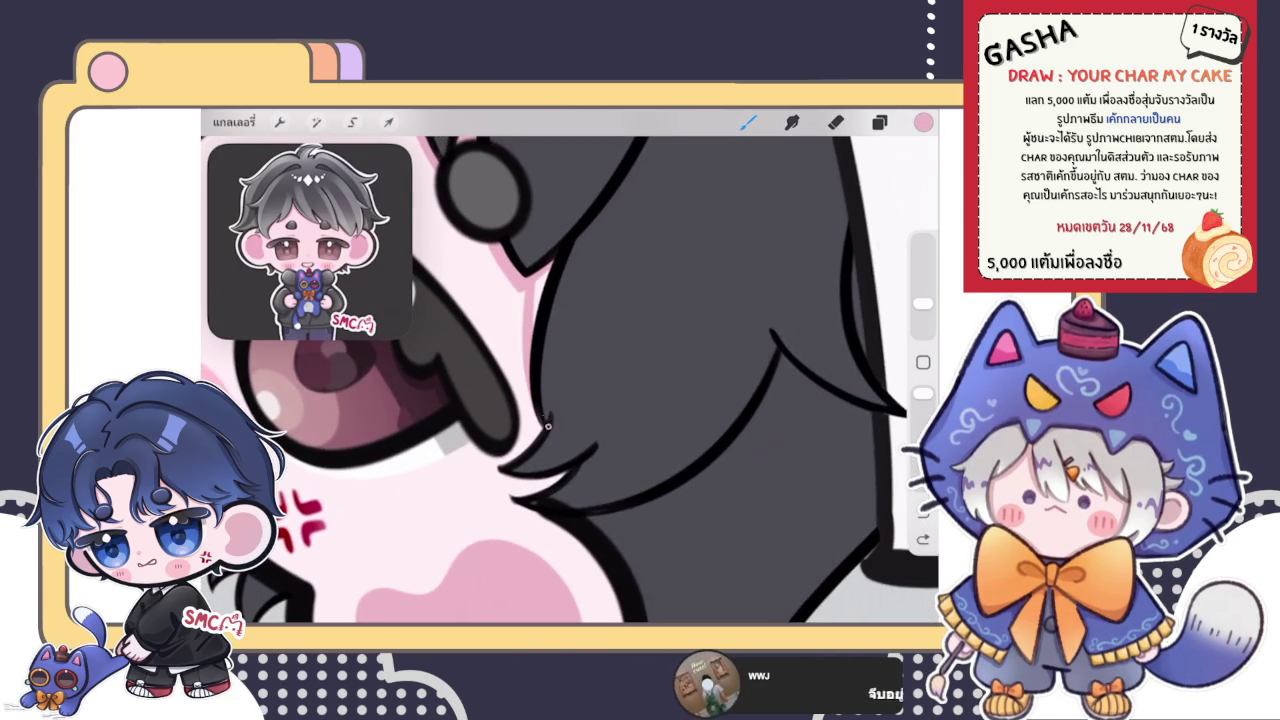
drag(520, 292, 550, 440)
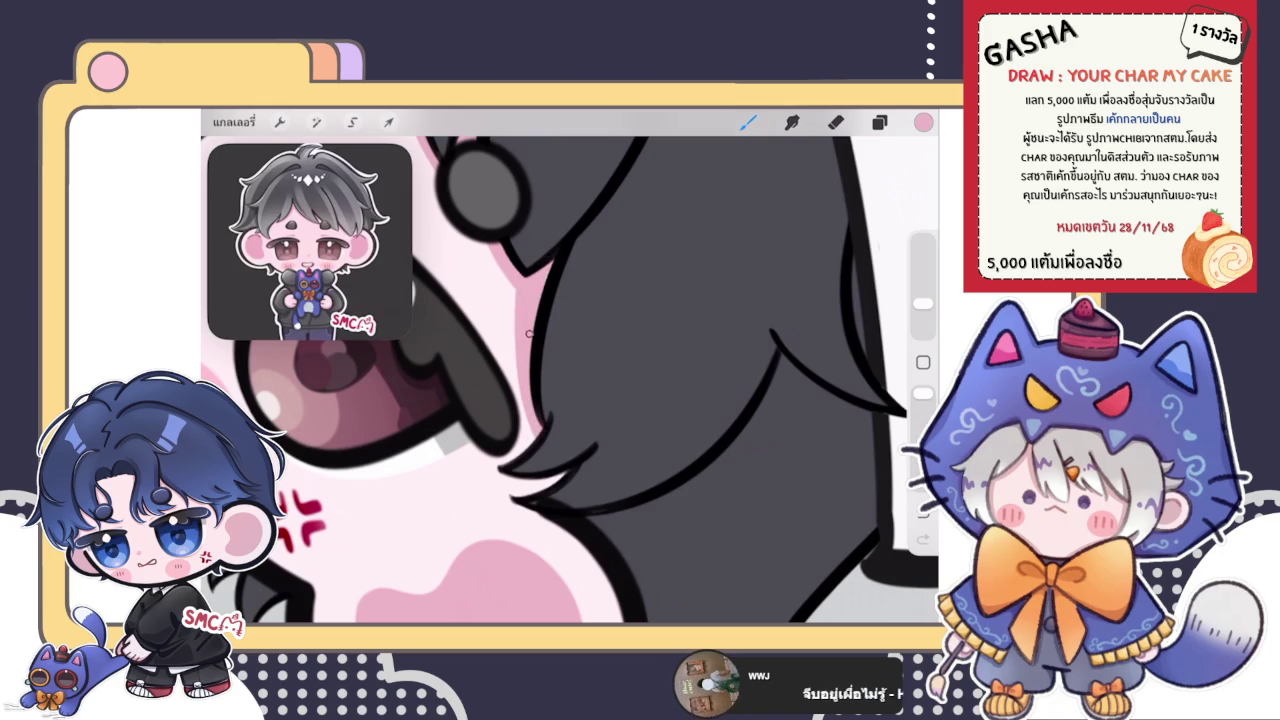
- Draw a thin dark hair strand over the eyelid, with pink strokes where it meets the lashes
scroll(570, 380, down, 3)
scroll(570, 380, down, 3)
scroll(570, 380, up, 3)
scroll(570, 380, up, 3)
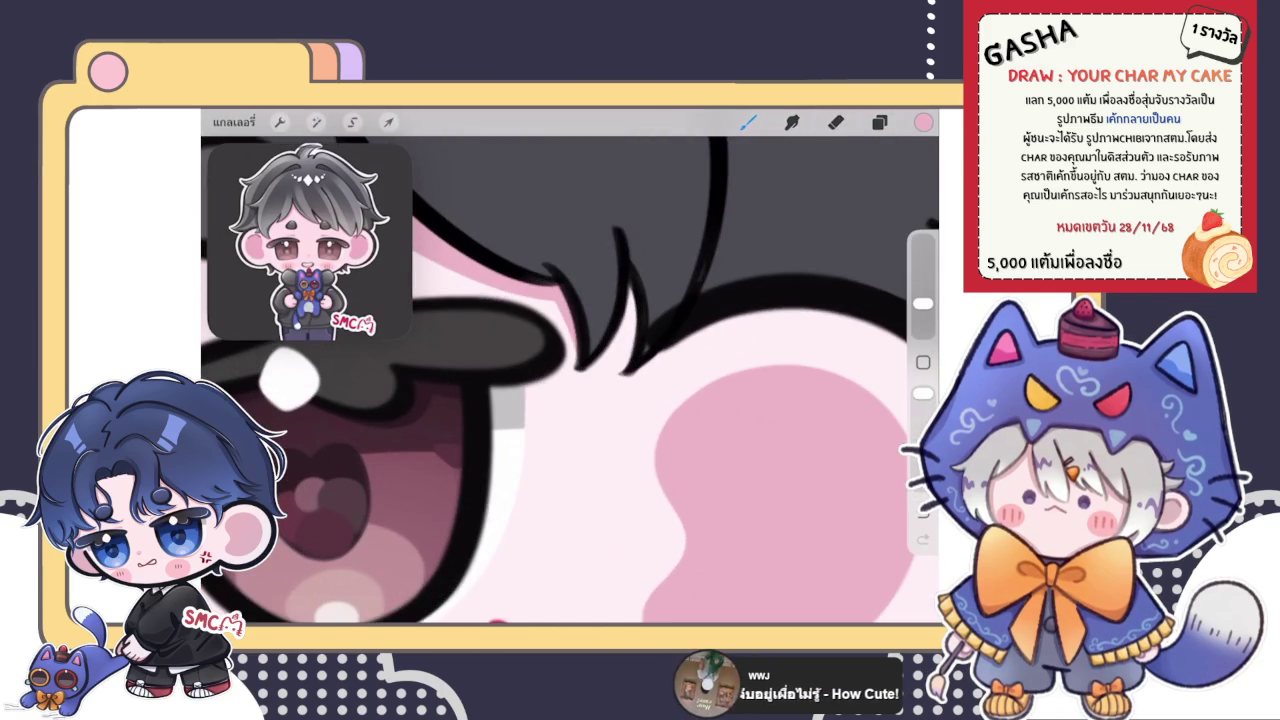
drag(629, 278, 624, 394)
drag(660, 348, 630, 388)
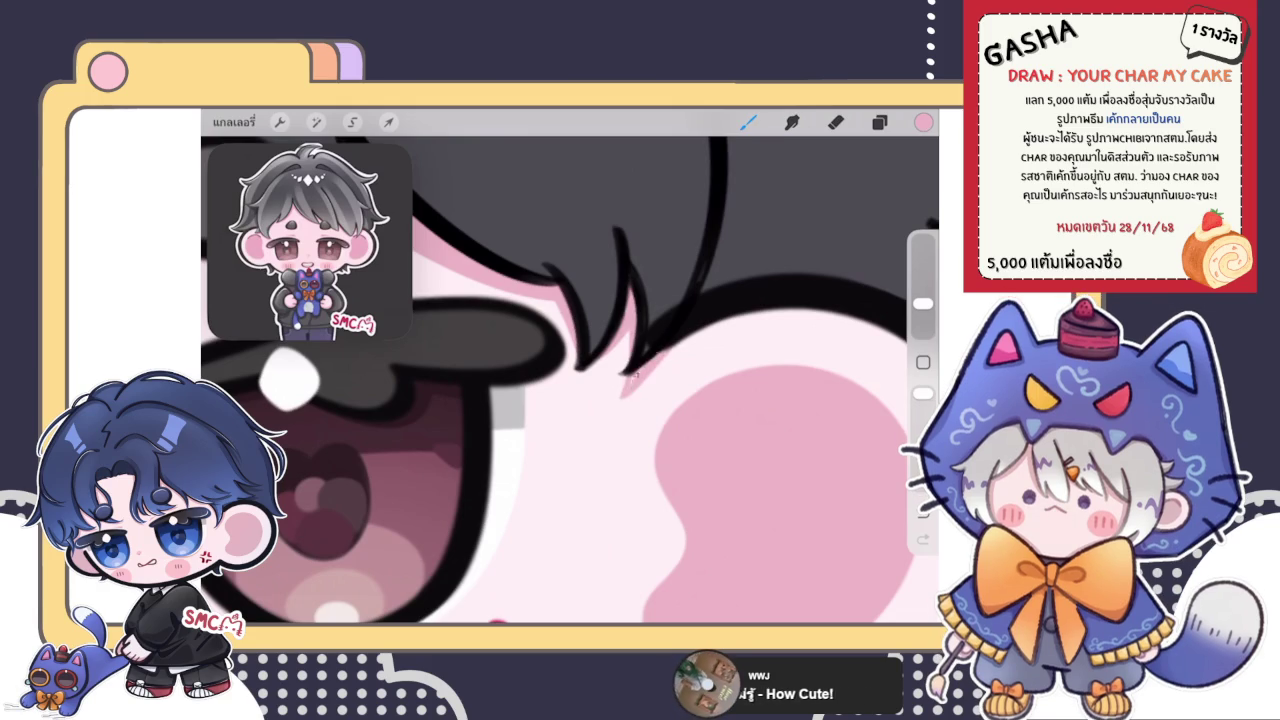
scroll(654, 275, up, 3)
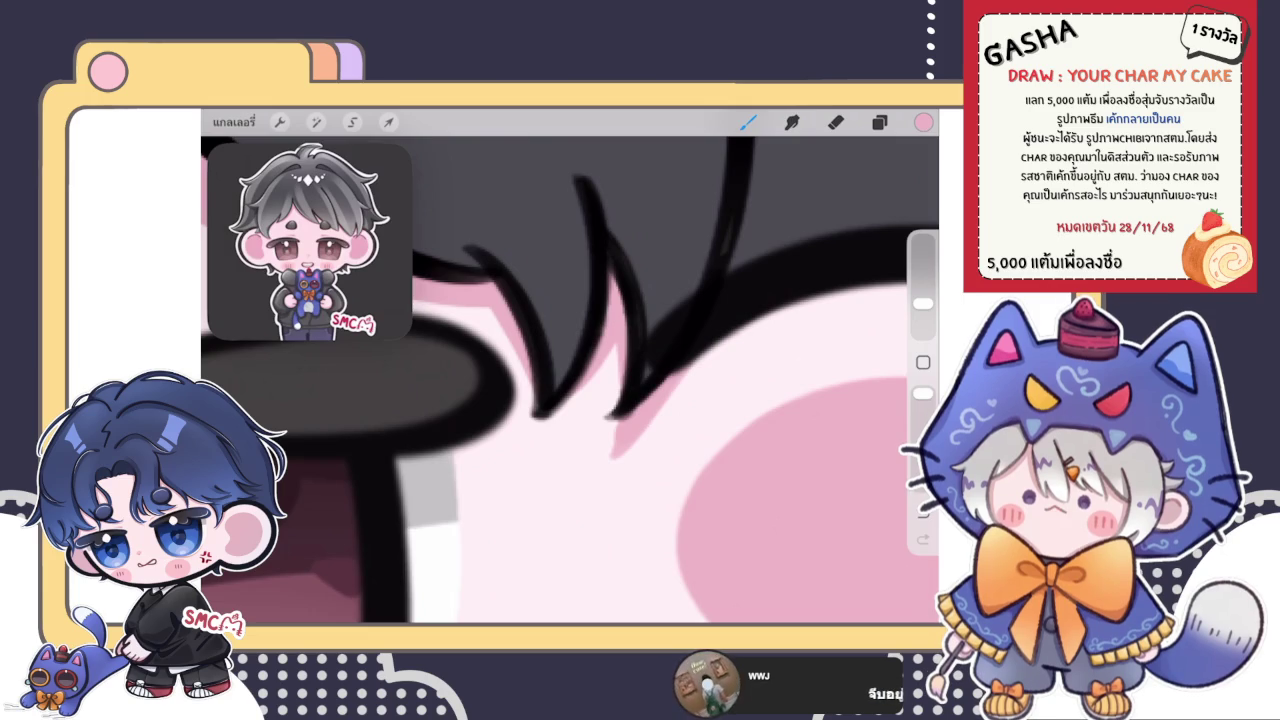
key(e)
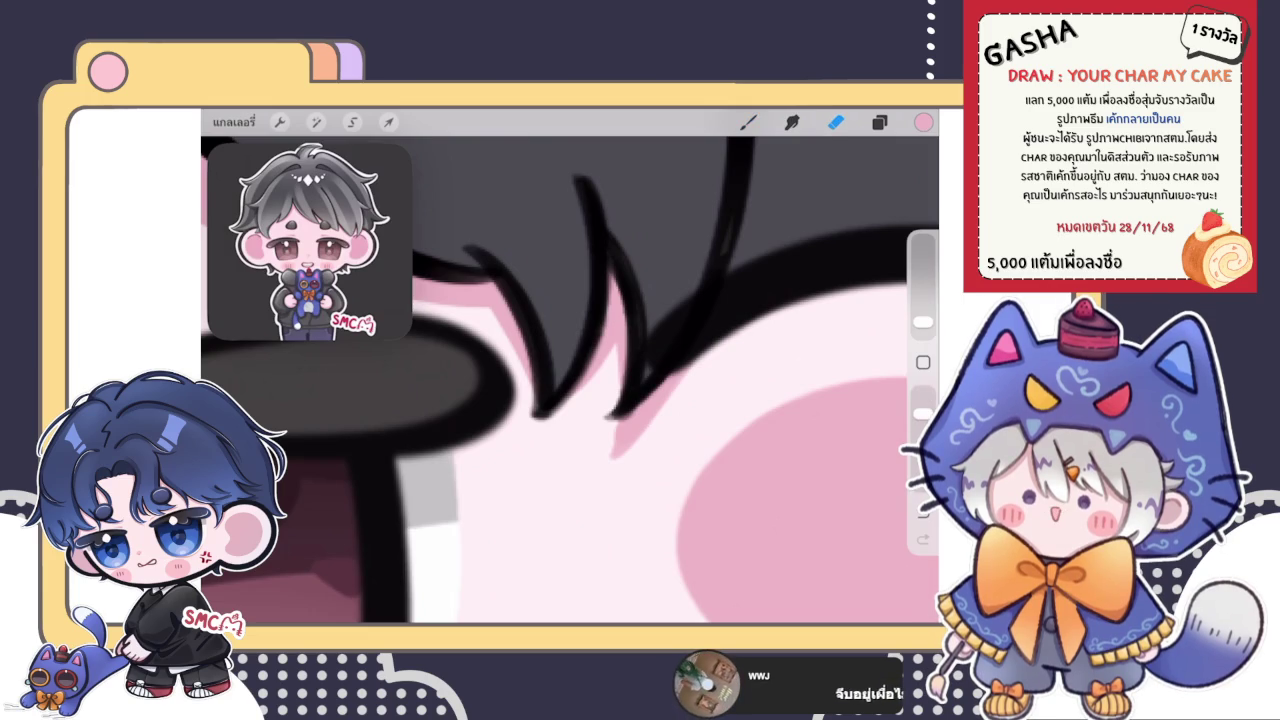
key(b)
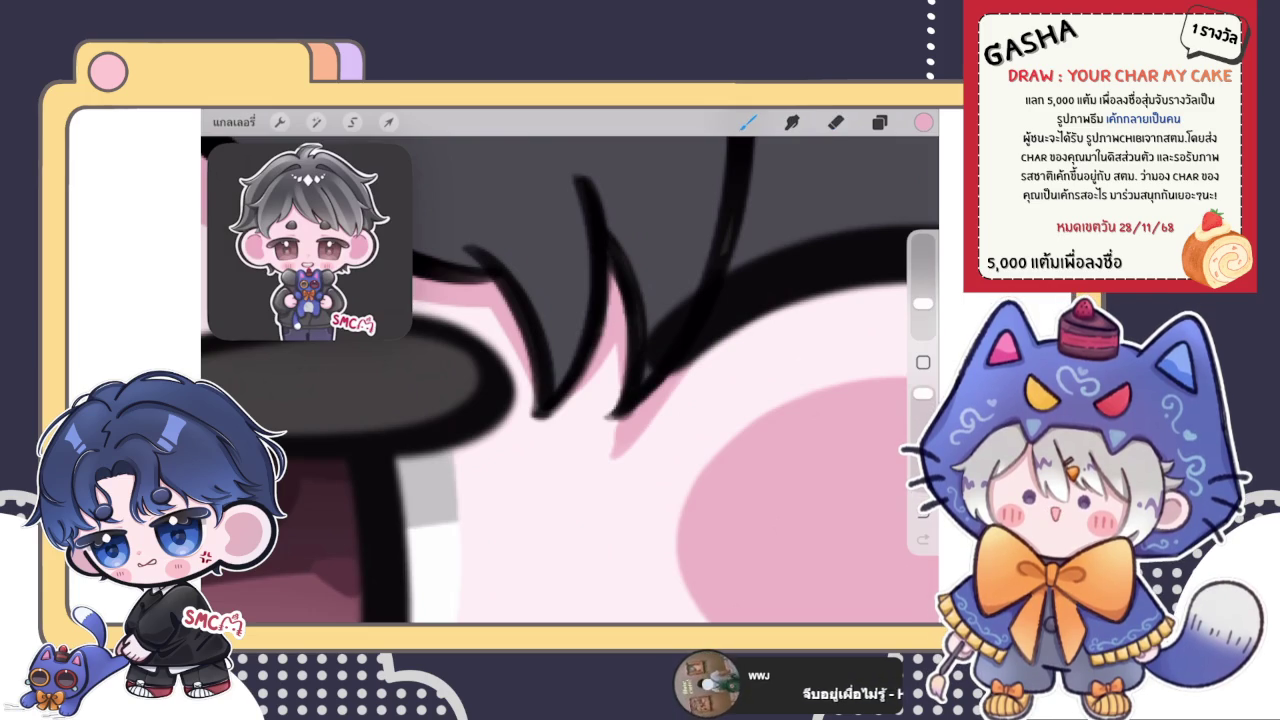
scroll(570, 380, down, 5)
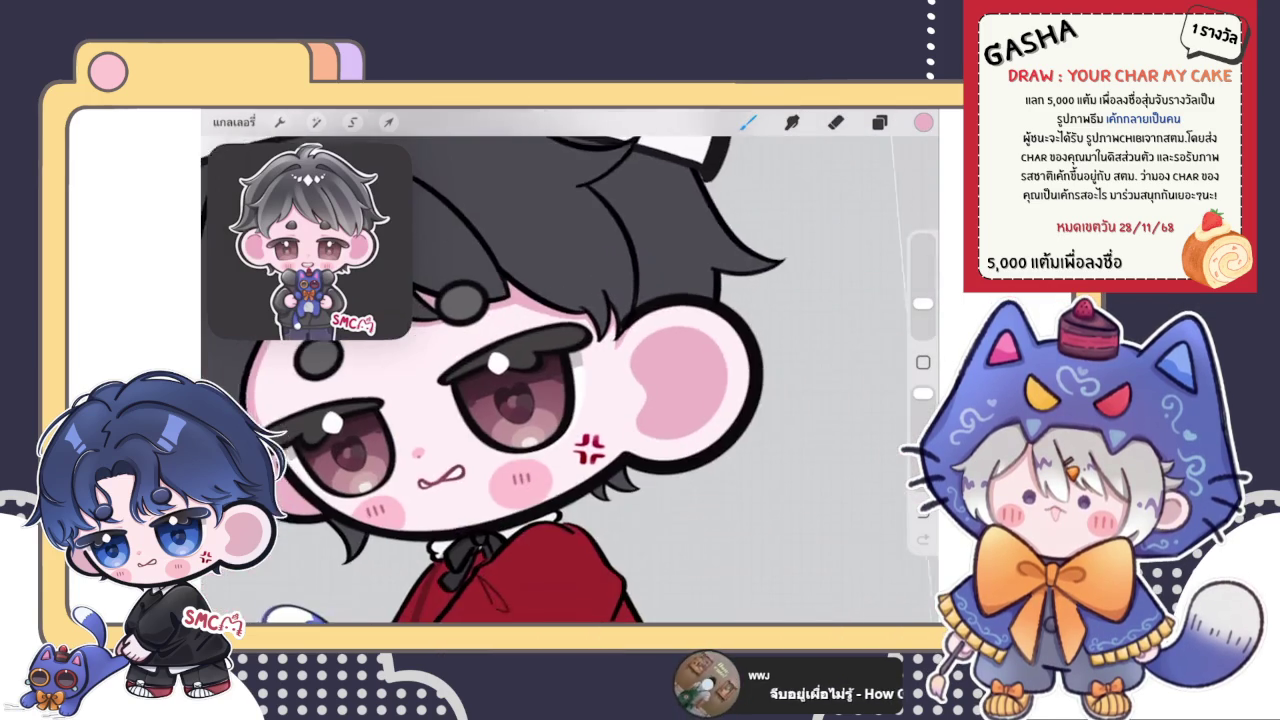
- Erase part of the pink shadow wedge under the hair tip, then switch back to the brush
scroll(560, 390, up, 5)
key(e)
mouse_move(560, 400)
mouse_down()
mouse_move(595, 350)
mouse_move(588, 400)
mouse_move(617, 341)
mouse_up()
key(b)
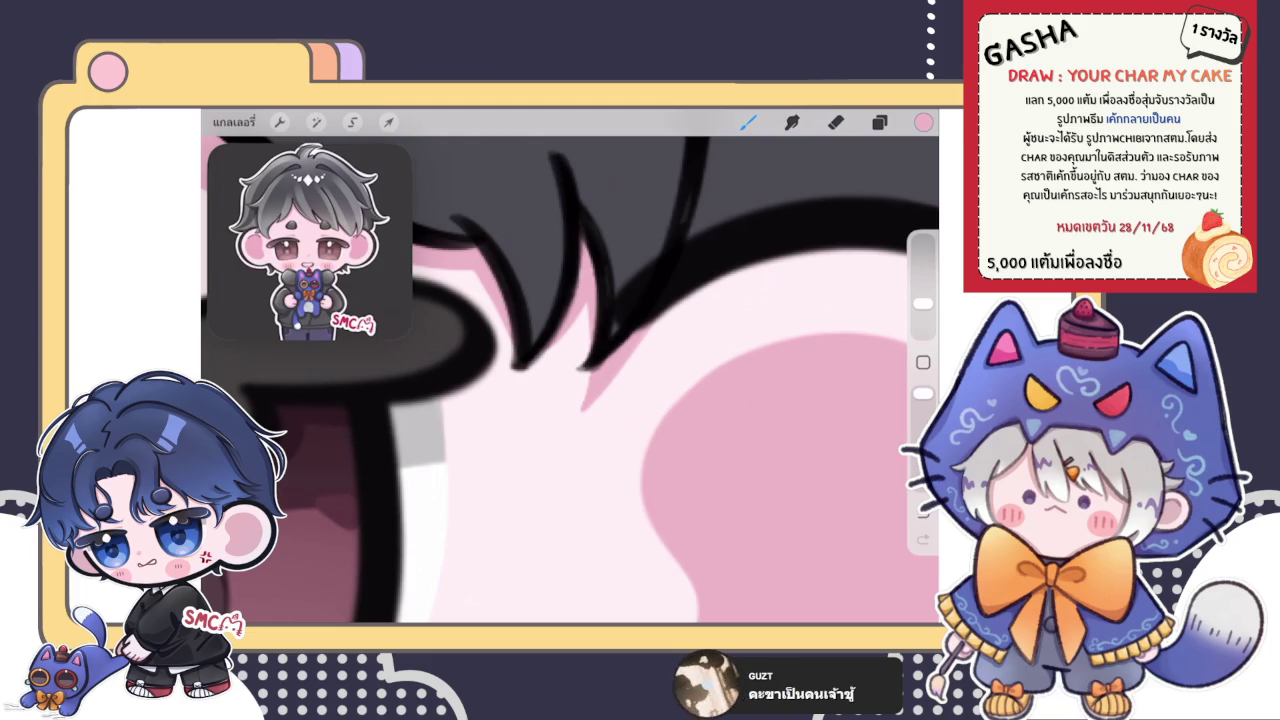
scroll(570, 380, down, 3)
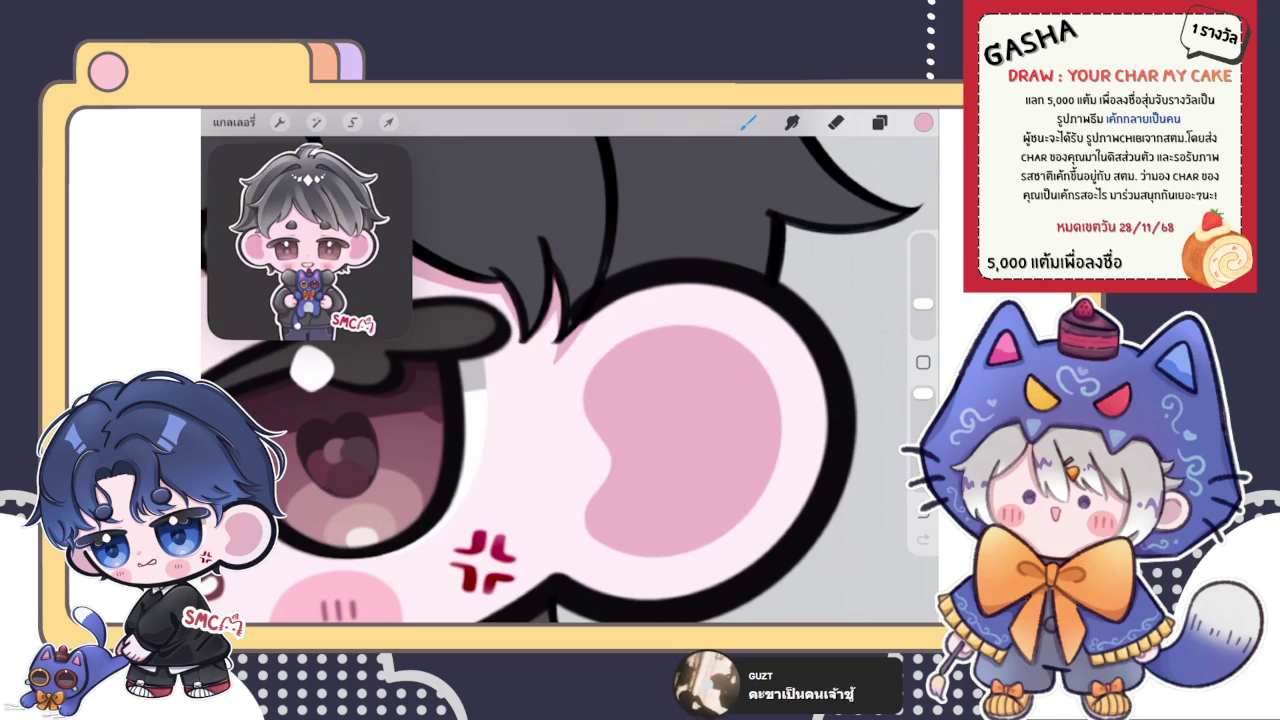
- Bring up the Layers panel, leaving the layer list showing
click(879, 121)
click(879, 121)
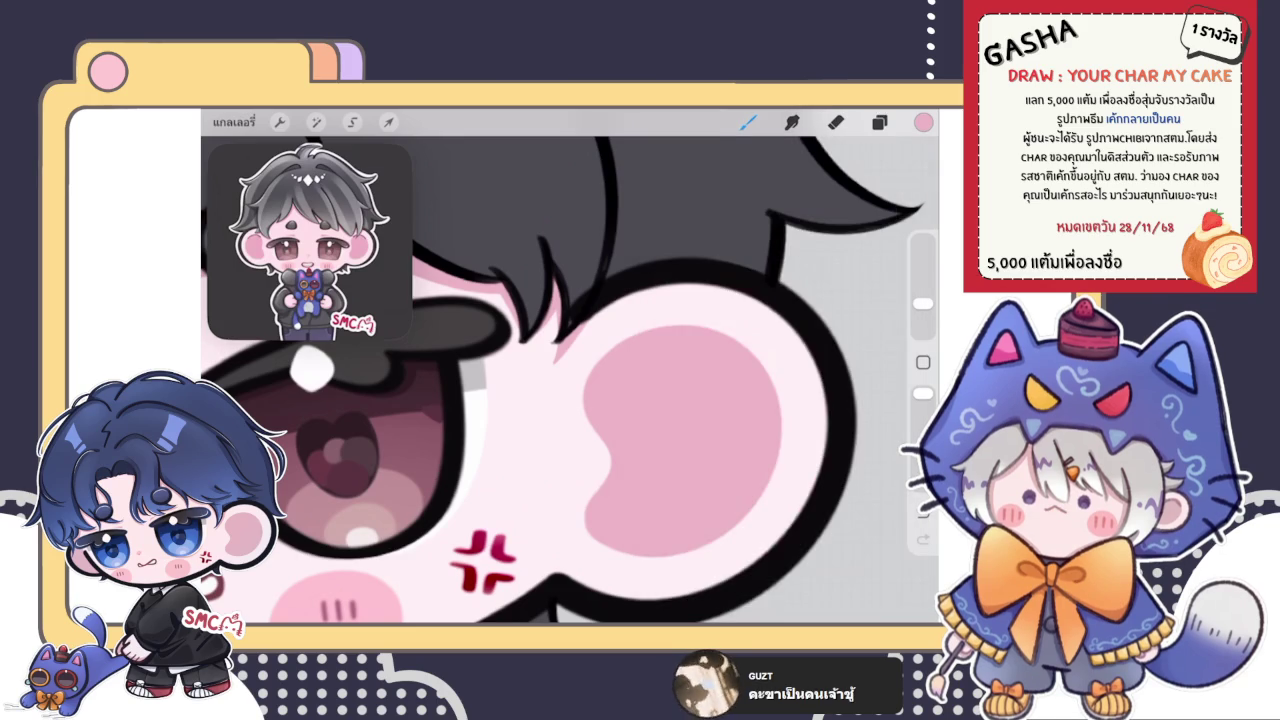
scroll(570, 380, up, 3)
click(879, 121)
scroll(780, 390, up, 10)
scroll(780, 390, up, 5)
- Browse the layer list, selecting the reference image layer and then the face outline layer
click(780, 372)
scroll(780, 390, up, 3)
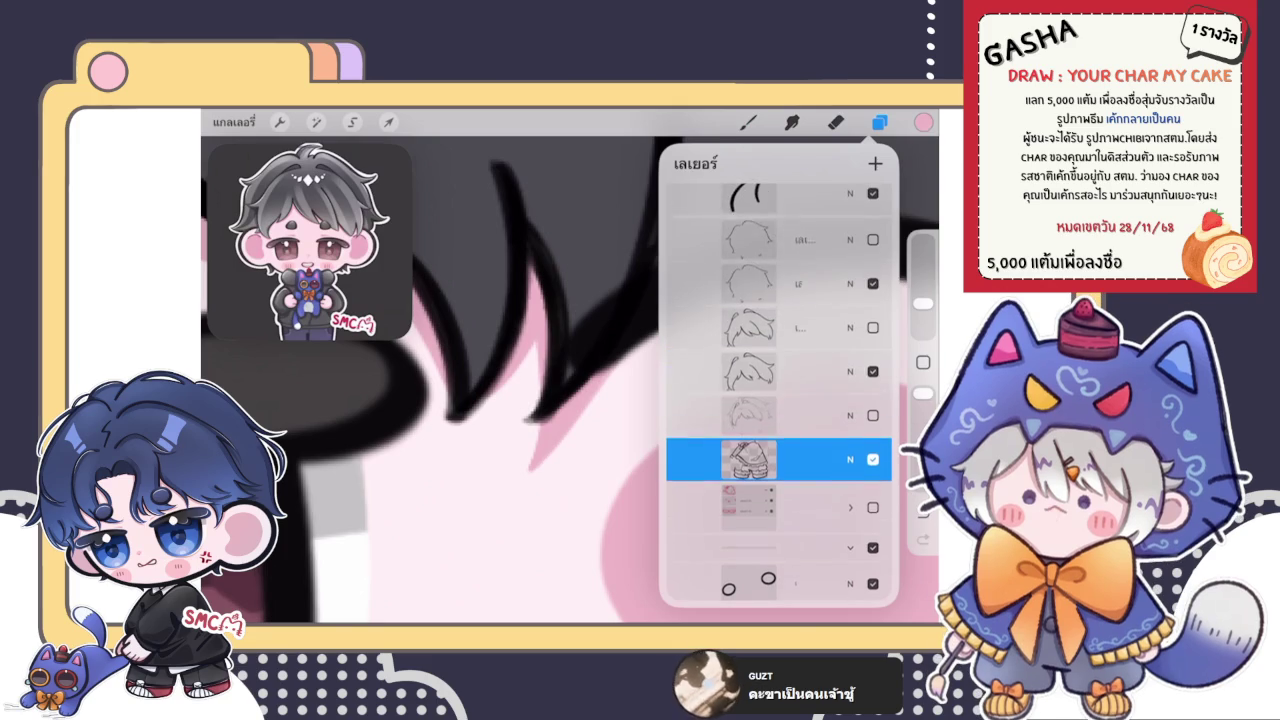
scroll(780, 390, up, 3)
scroll(780, 390, up, 3)
scroll(780, 390, up, 2)
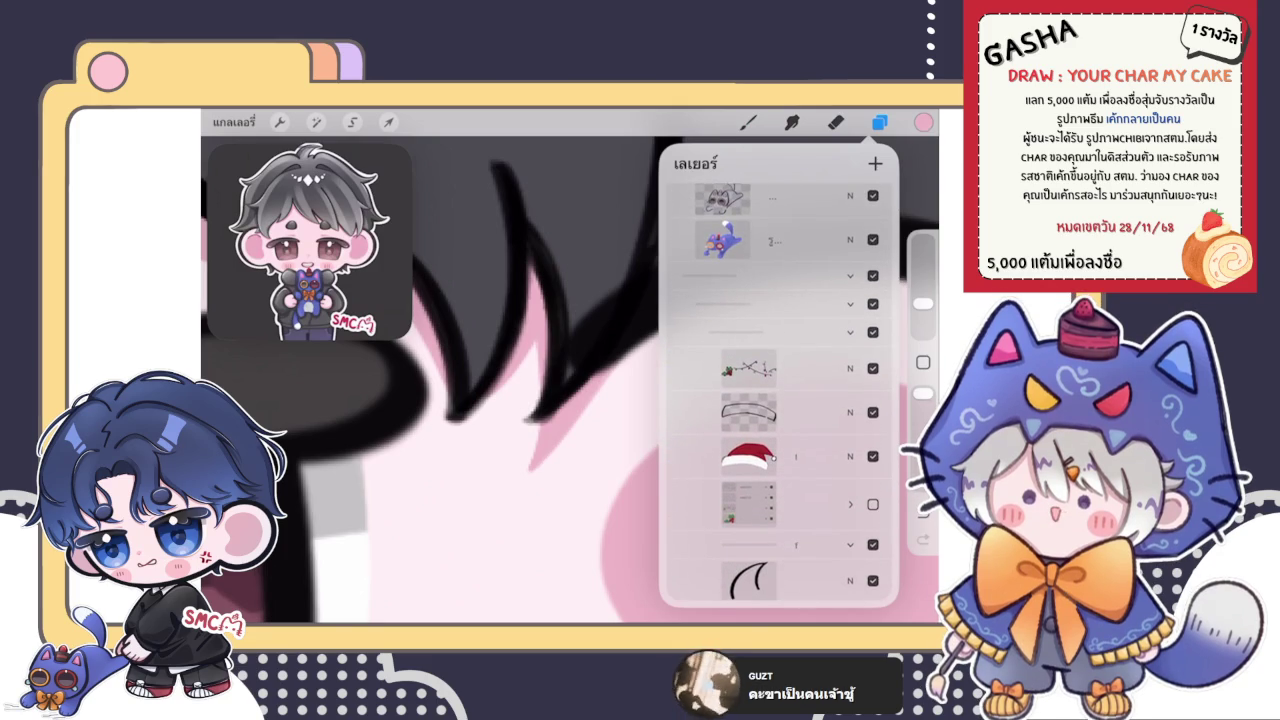
scroll(780, 390, down, 3)
scroll(780, 390, down, 5)
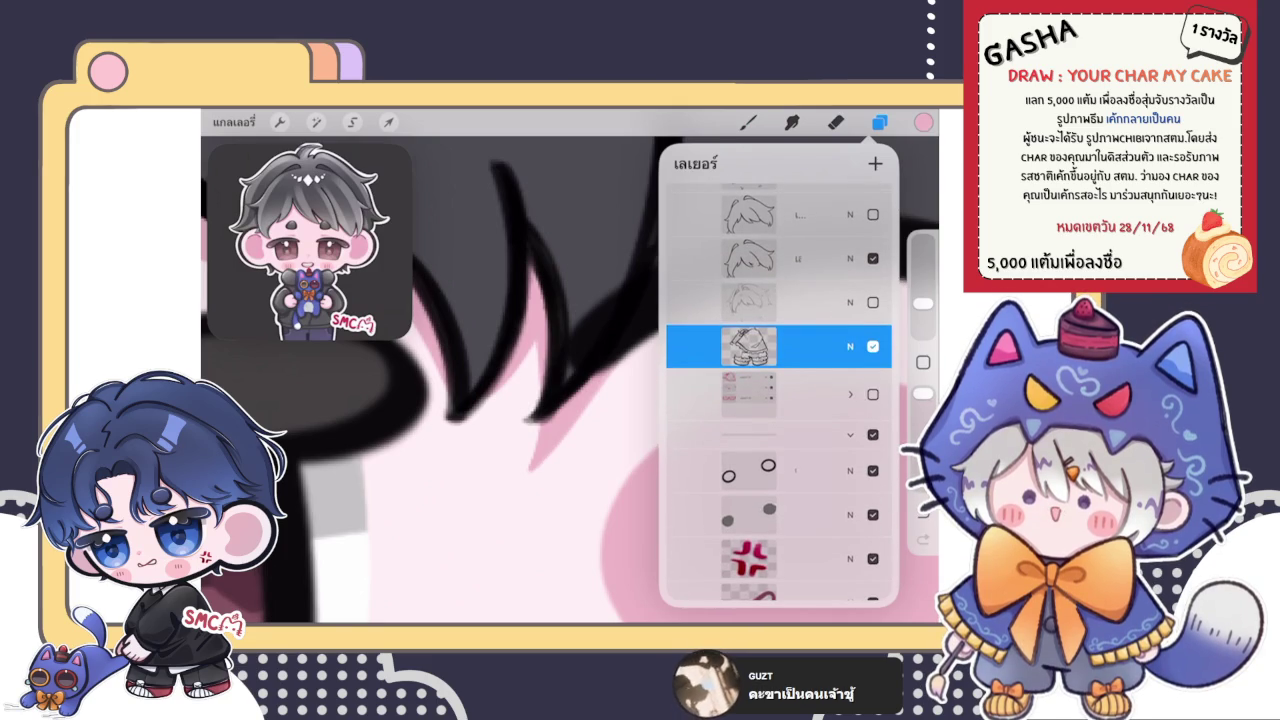
scroll(780, 390, down, 1)
scroll(780, 390, down, 5)
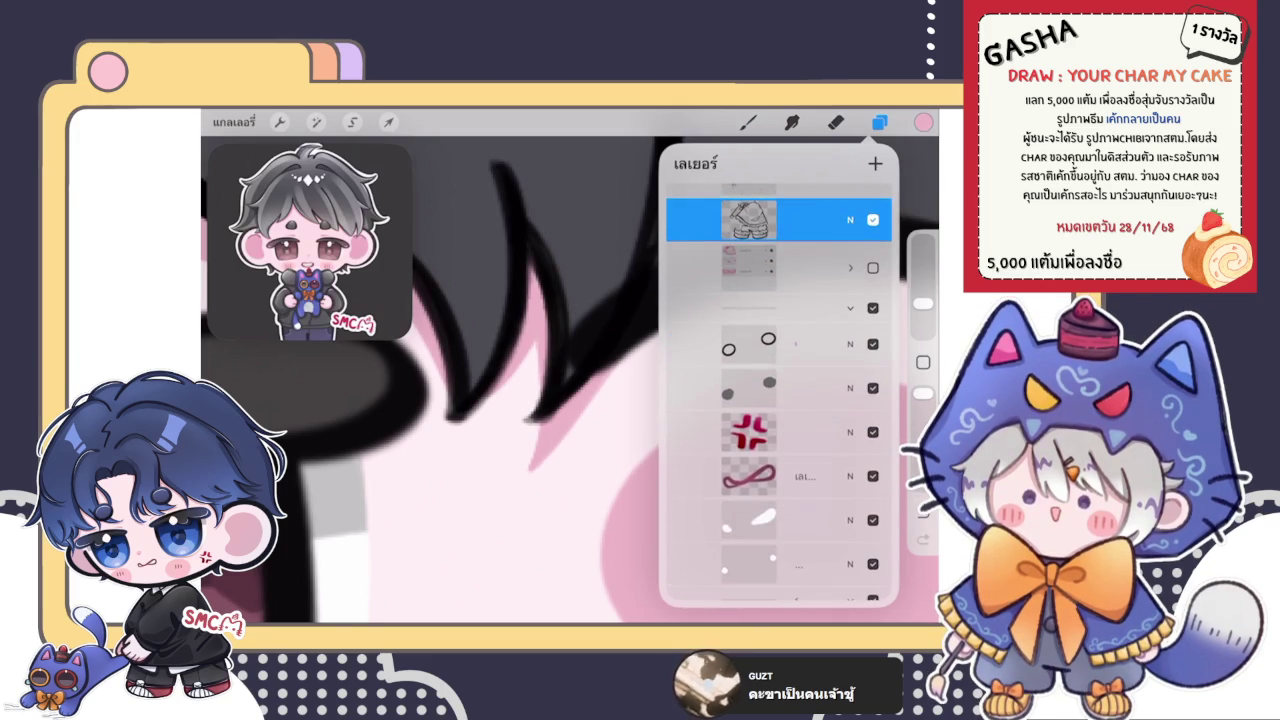
scroll(780, 390, up, 5)
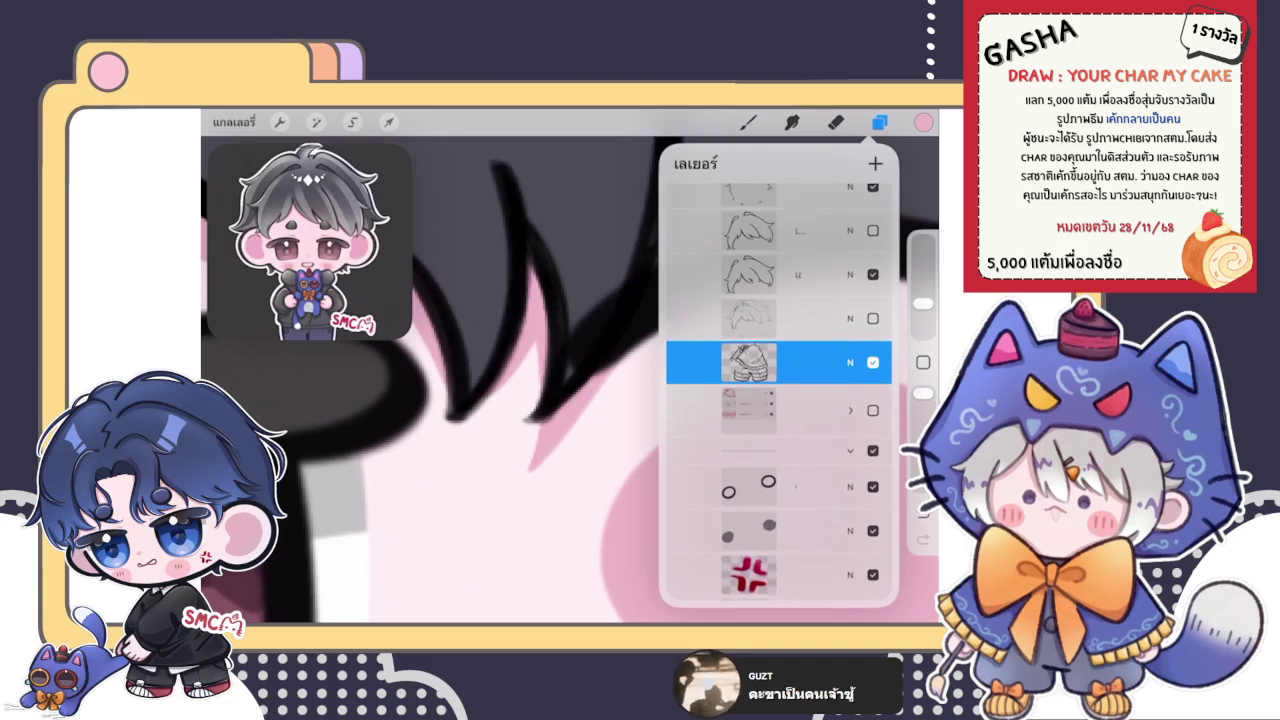
scroll(780, 390, down, 1)
scroll(780, 390, down, 3)
scroll(780, 390, down, 3)
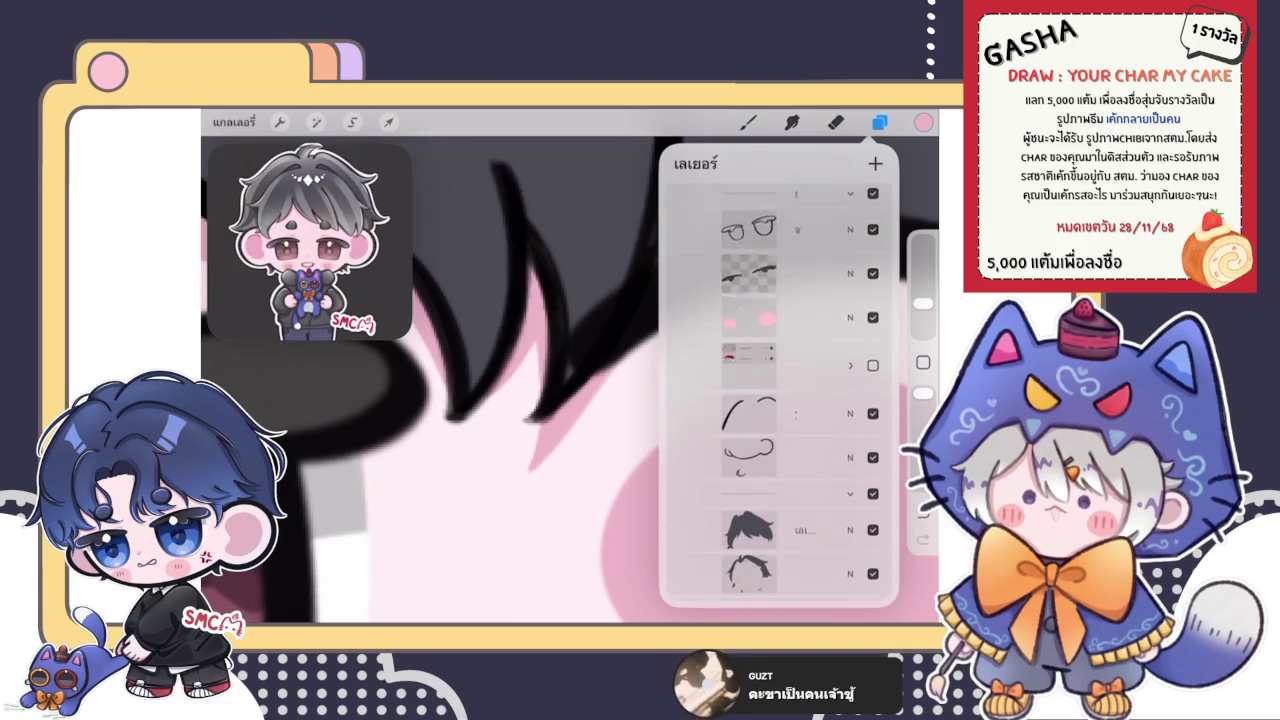
click(778, 420)
click(835, 121)
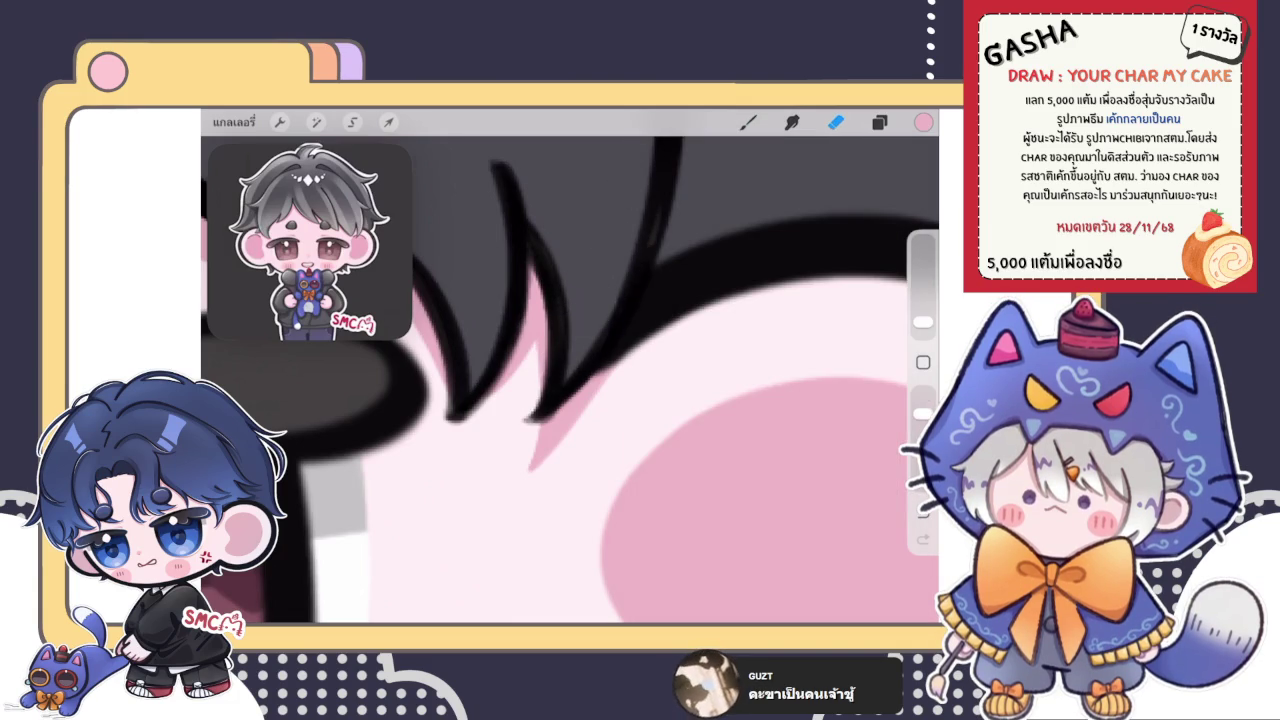
- Select hair layer เลเยอร์ 42, sample black from the lash line, and return to the brush
click(879, 121)
scroll(780, 390, up, 2)
scroll(780, 390, up, 2)
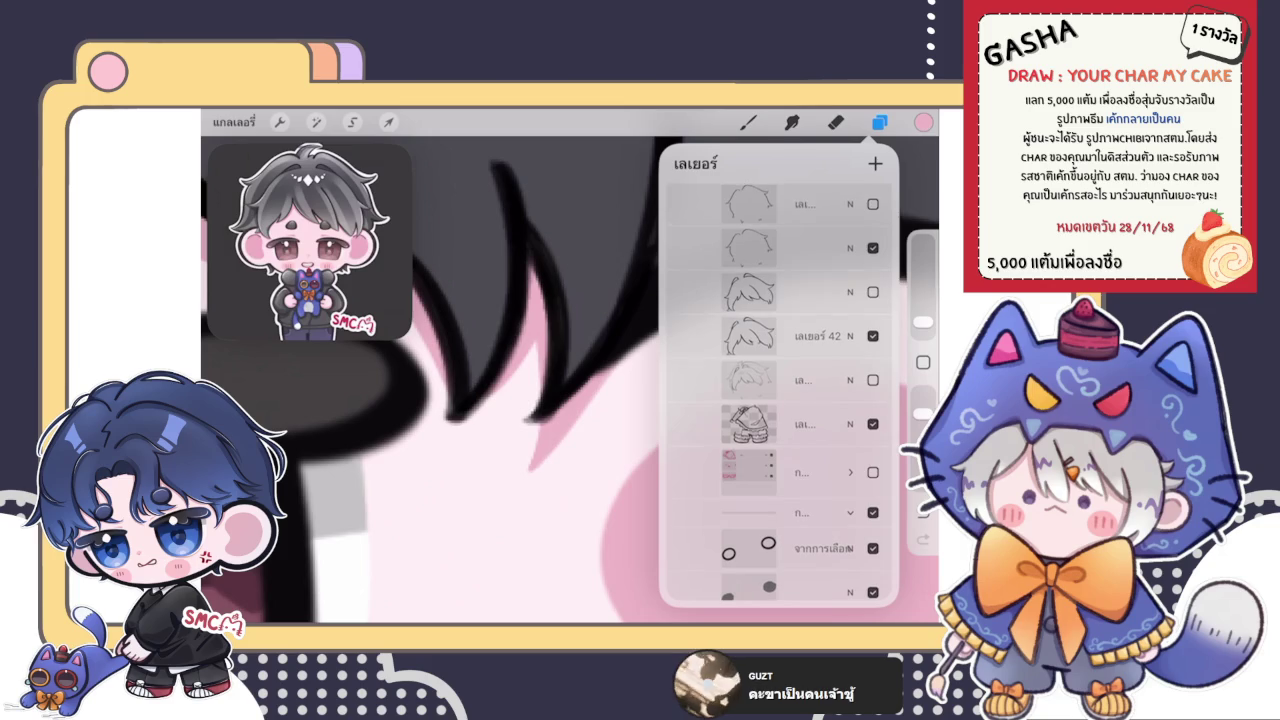
click(778, 336)
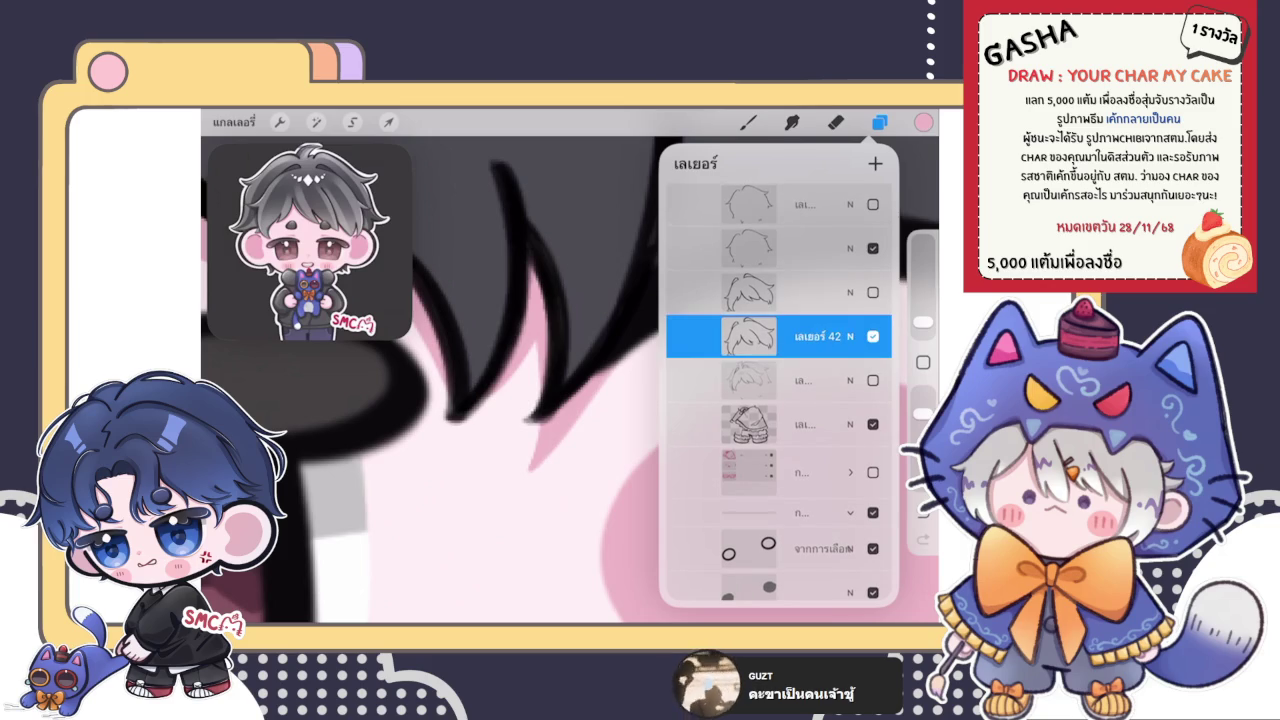
click(835, 121)
click(638, 190)
click(747, 121)
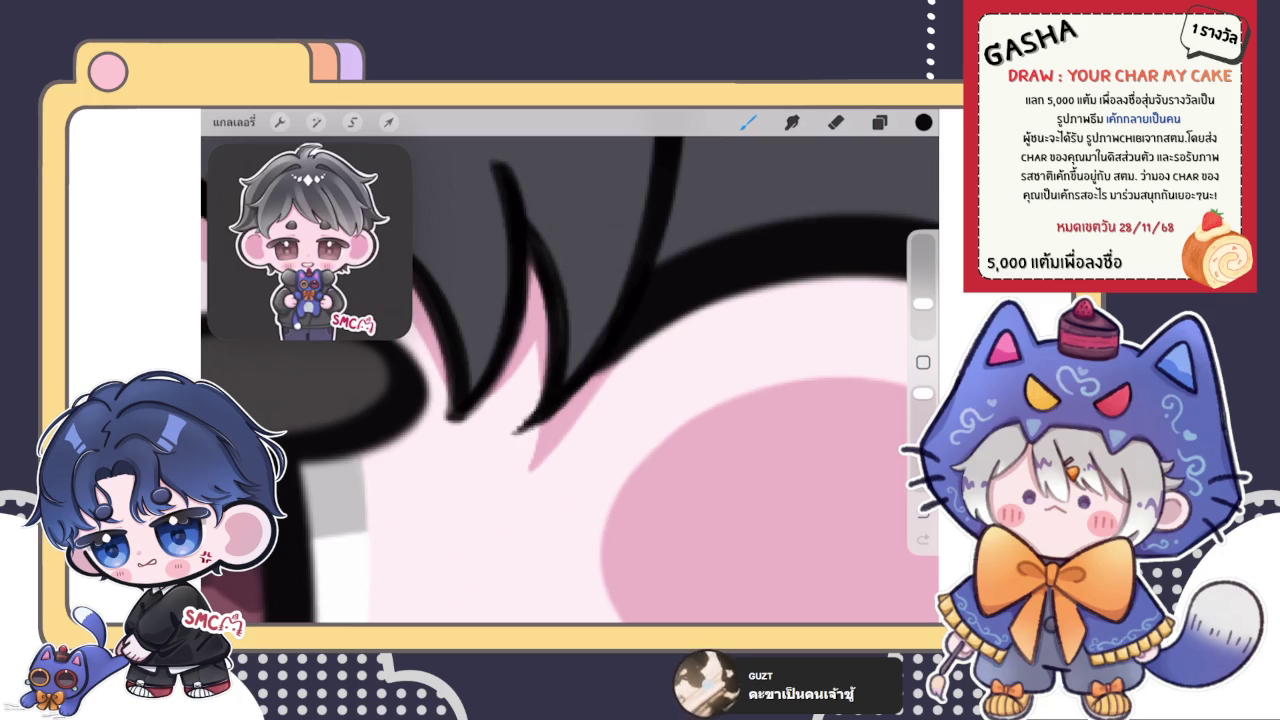
- Extend the eyelash tip down and left, then erase its end back slightly
scroll(570, 380, down, 3)
scroll(570, 380, up, 3)
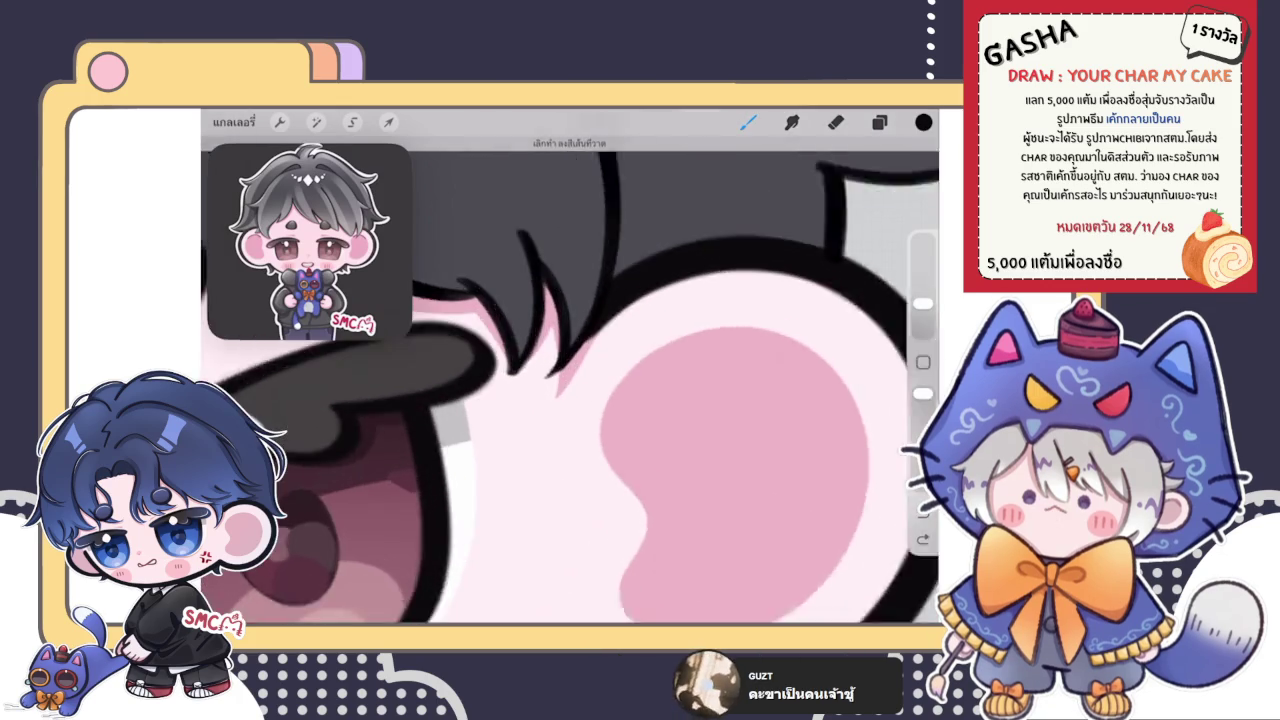
drag(570, 382, 548, 398)
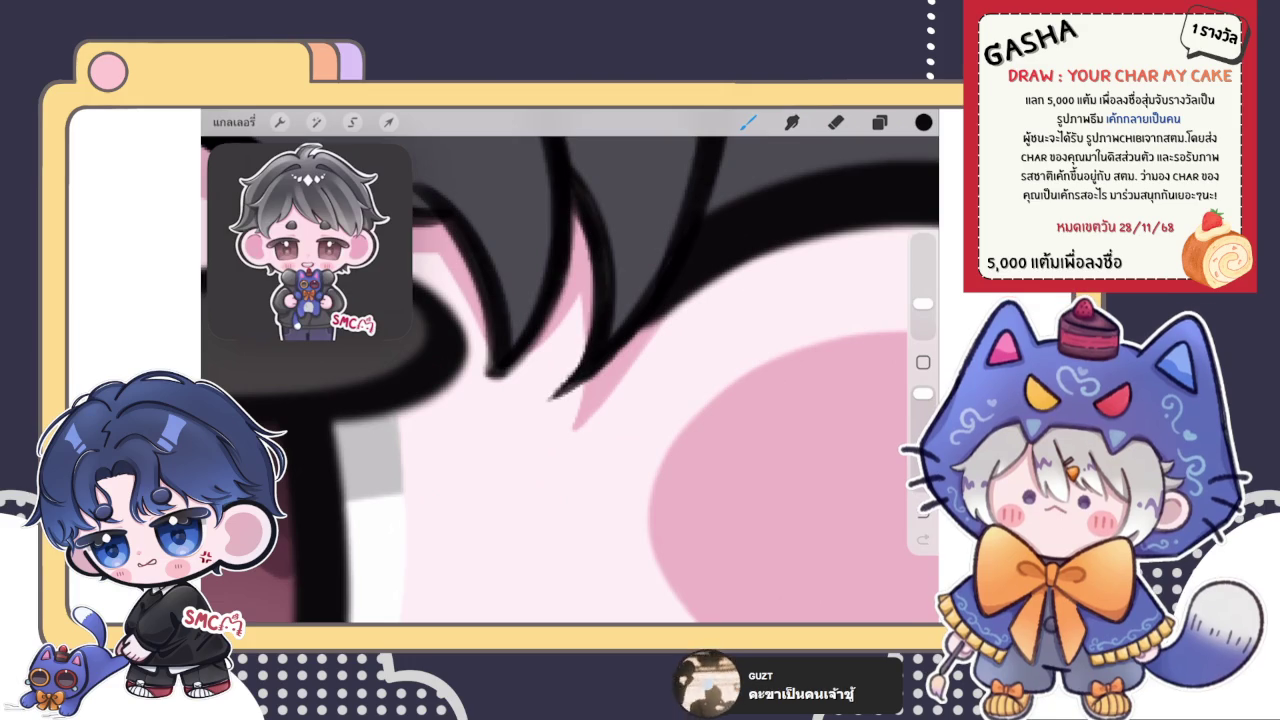
key(e)
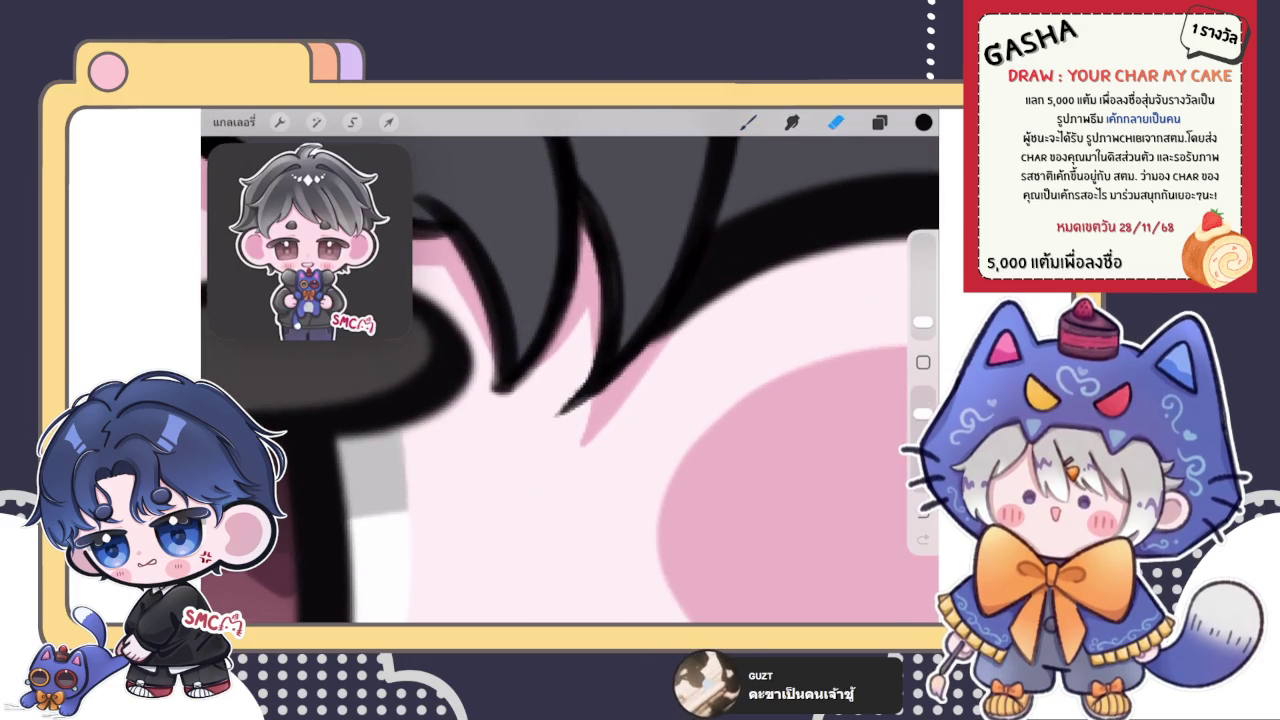
drag(922, 322, 922, 318)
drag(565, 405, 550, 424)
drag(582, 384, 566, 410)
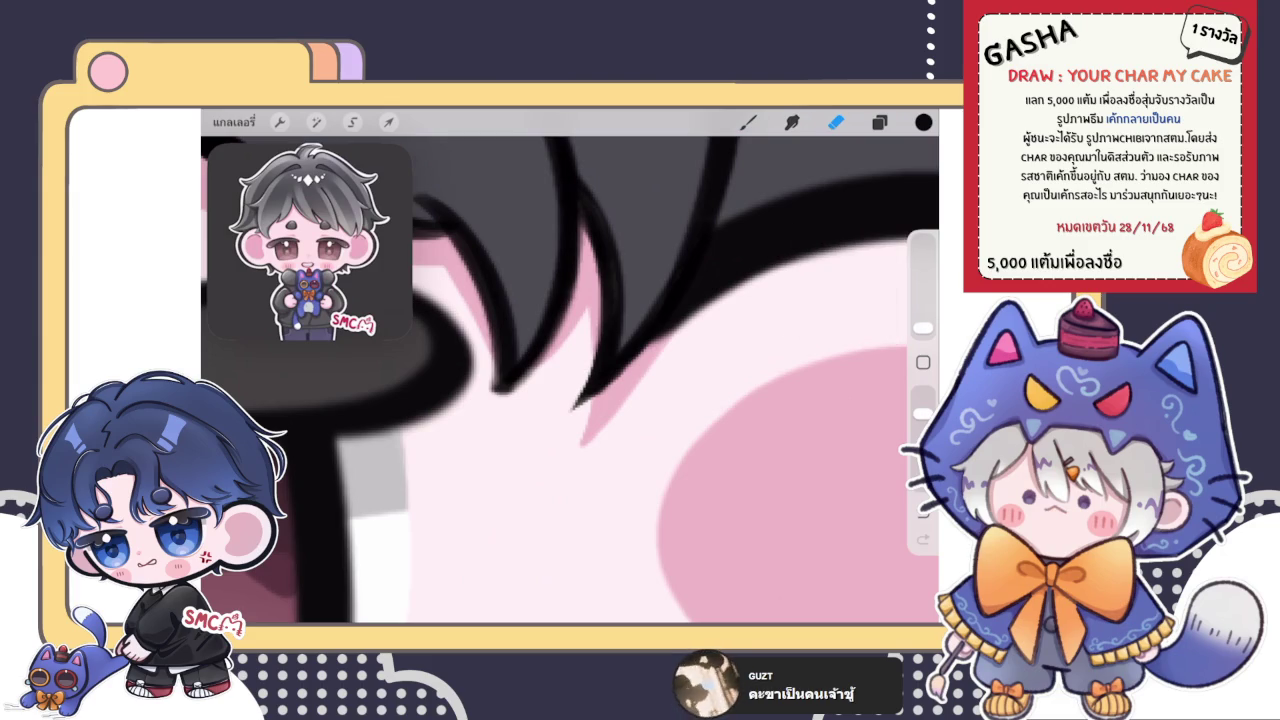
key(b)
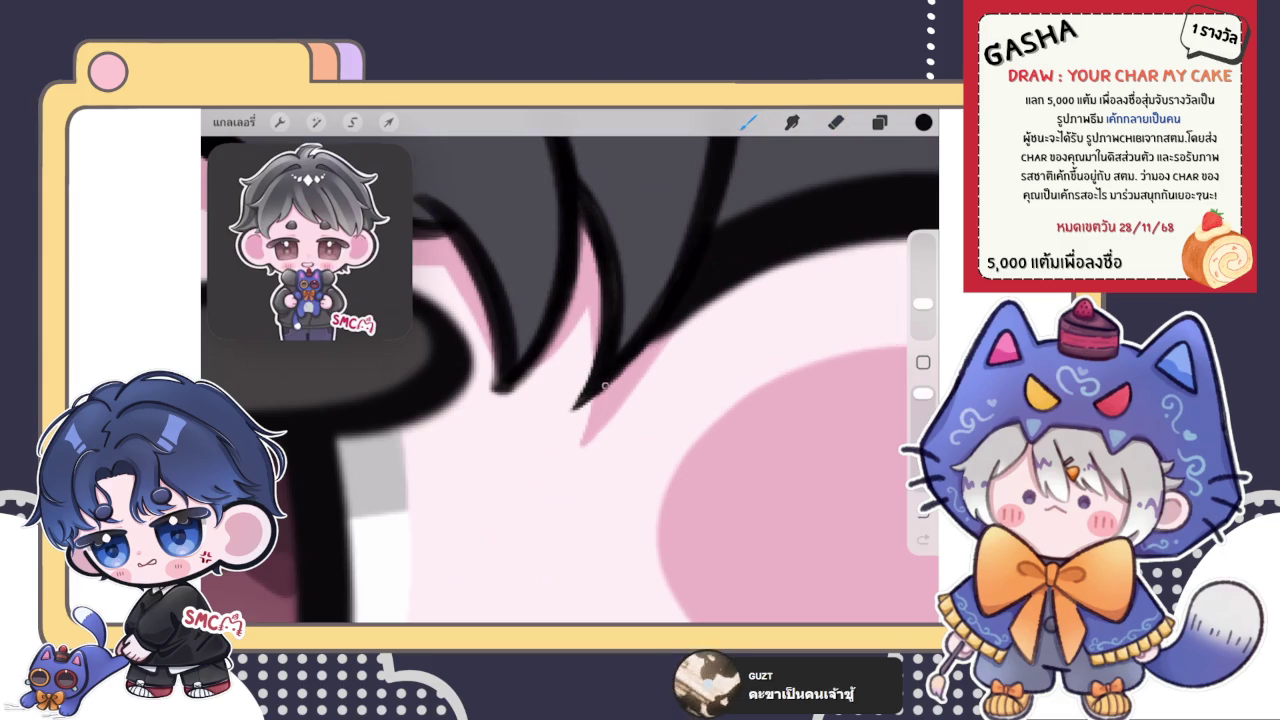
- Redraw the eyelash tip longer and thicker toward the lower left
scroll(570, 380, down, 3)
scroll(570, 380, down, 3)
scroll(570, 380, down, 2)
scroll(570, 380, down, 5)
scroll(570, 380, up, 4)
scroll(570, 380, up, 2)
scroll(570, 380, up, 2)
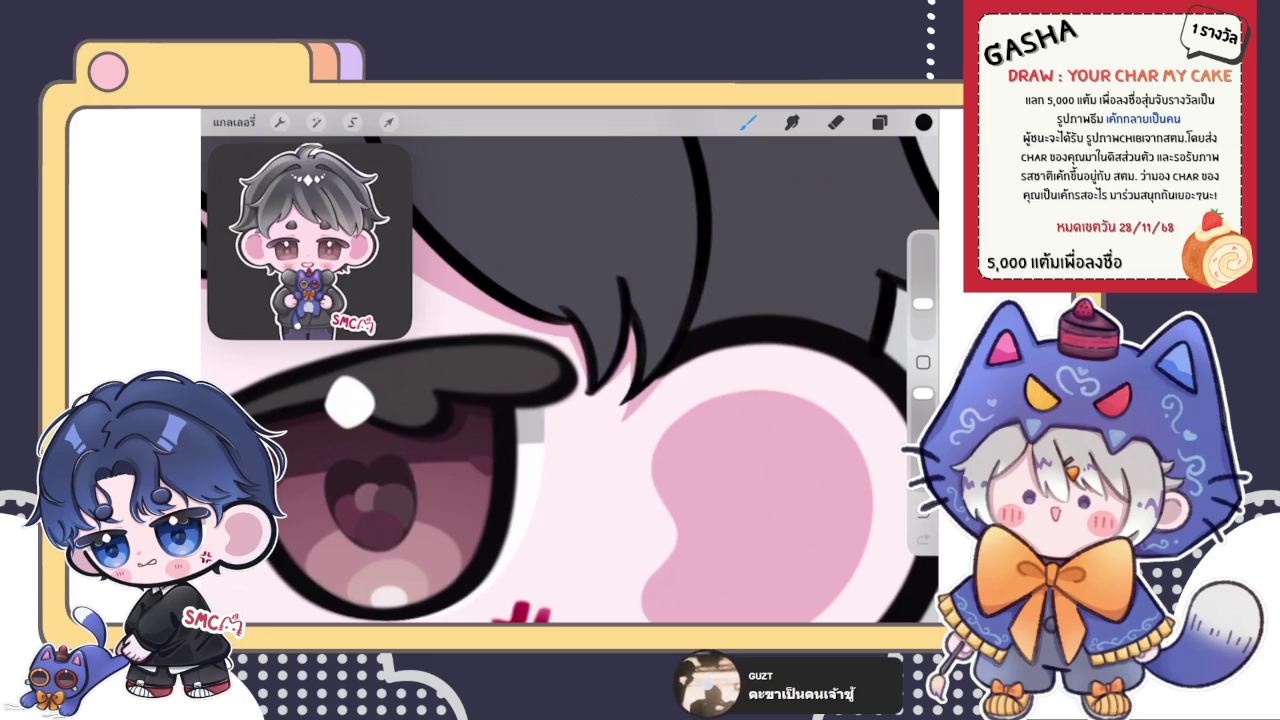
scroll(570, 380, up, 2)
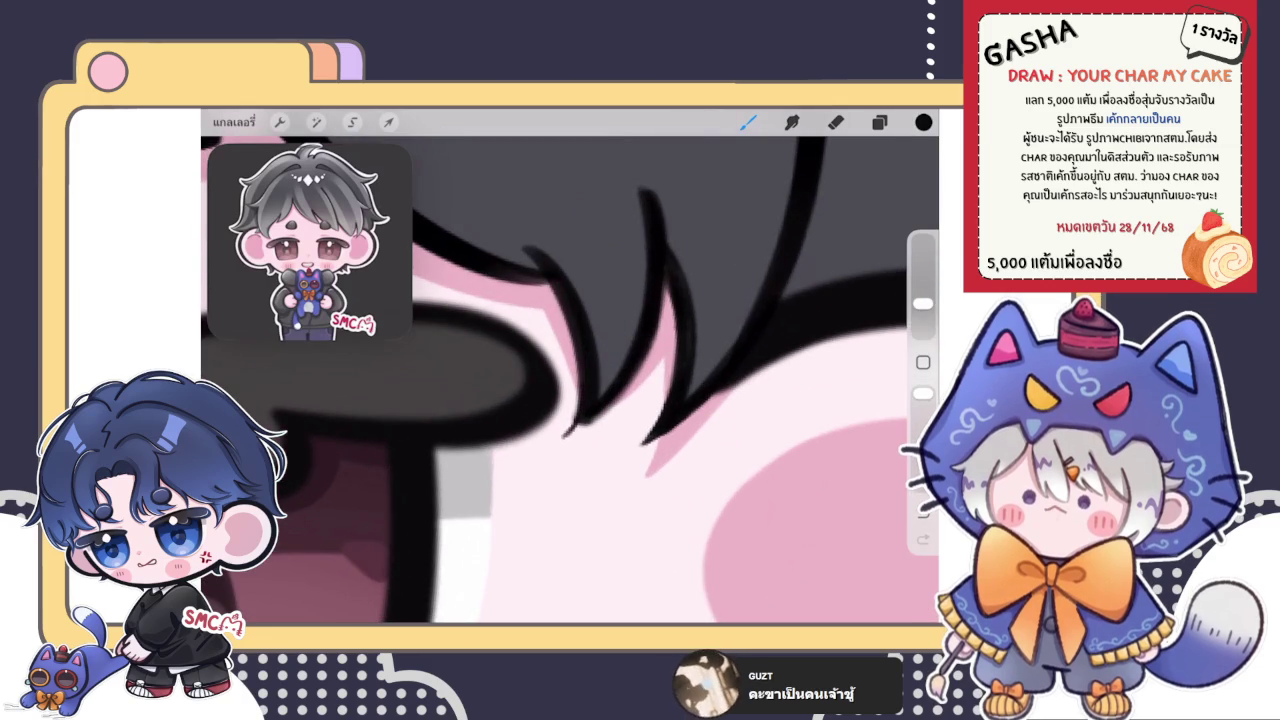
scroll(570, 380, up, 2)
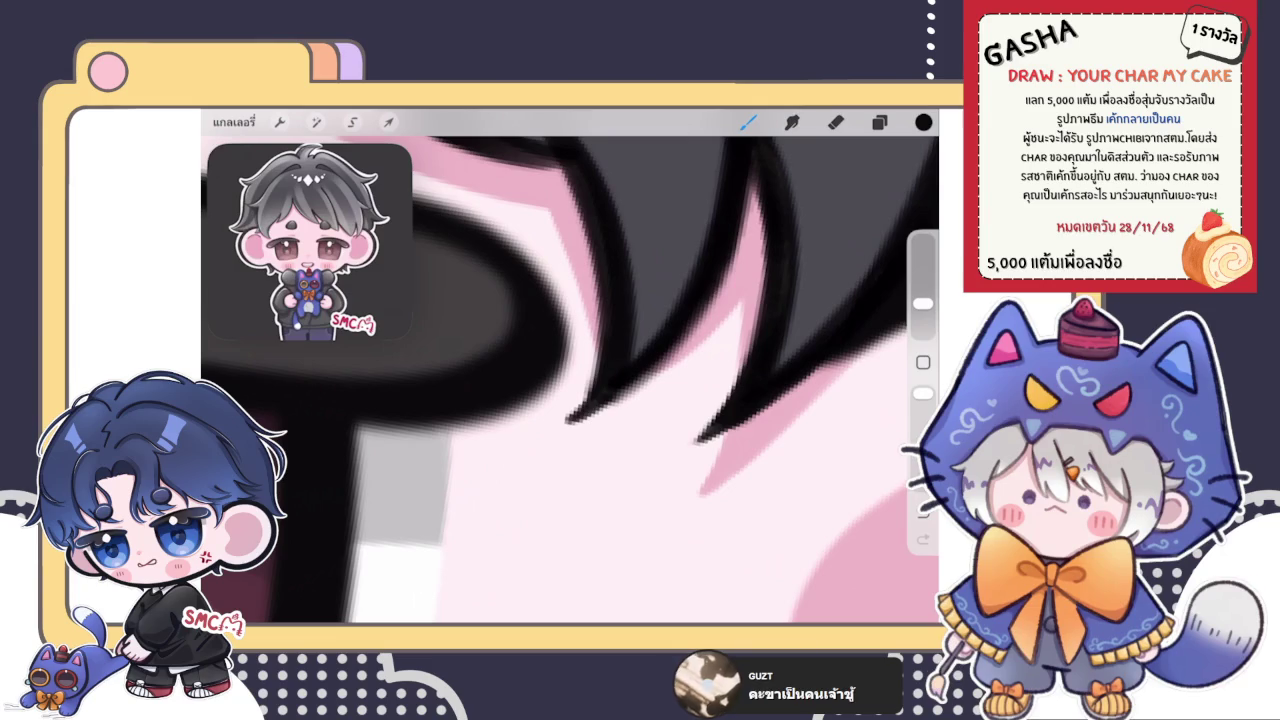
mouse_move(586, 402)
mouse_down()
mouse_move(550, 432)
mouse_move(642, 377)
mouse_up()
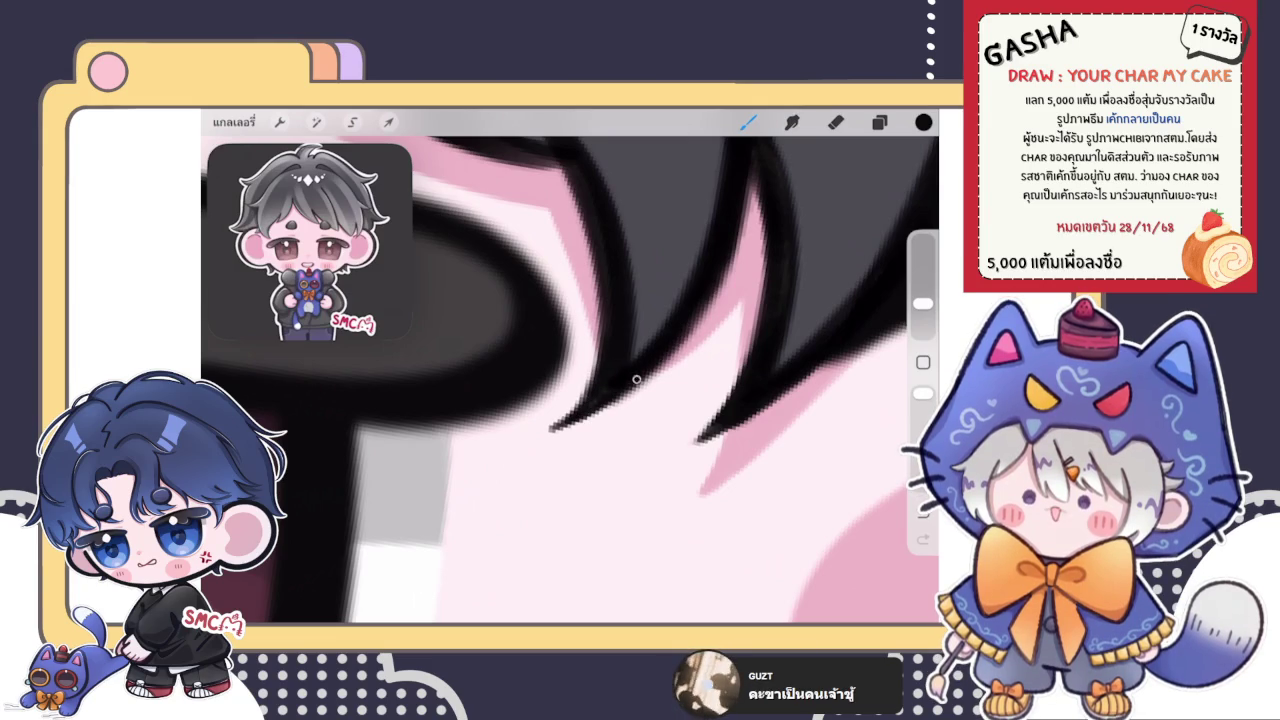
- Trim the eyelash tip slightly shorter with the eraser
scroll(570, 380, up, 1)
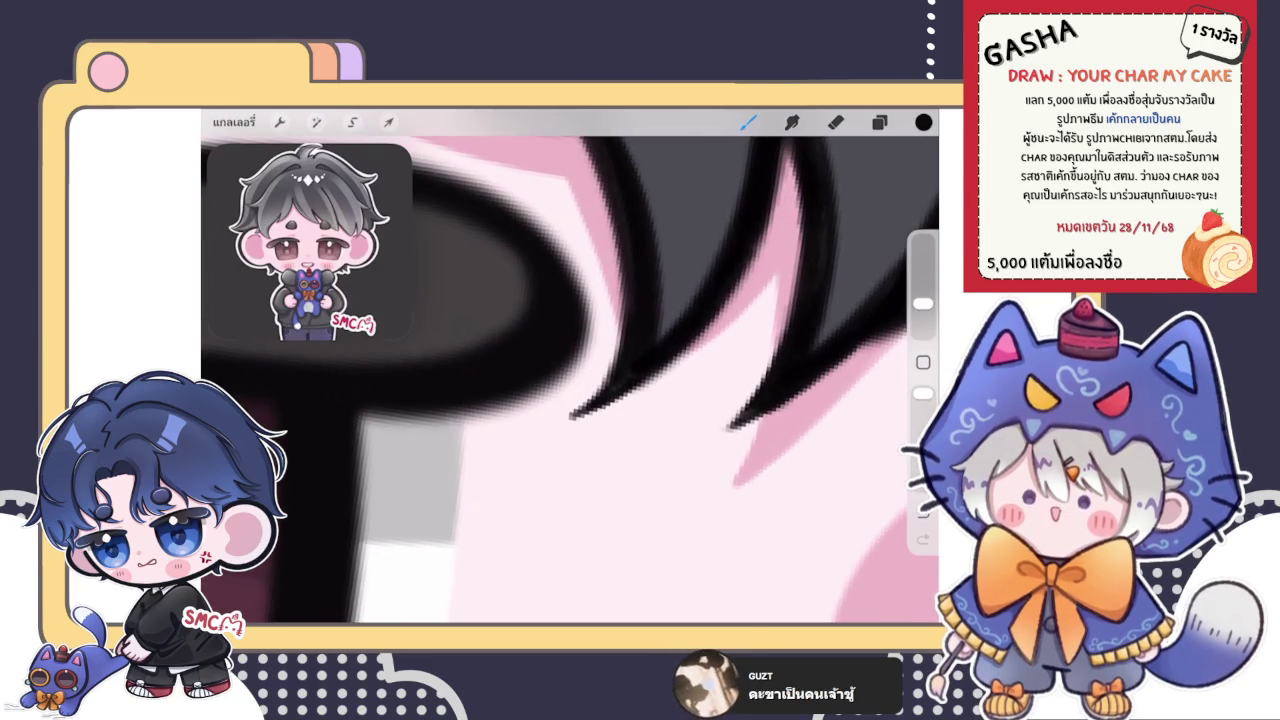
scroll(570, 380, down, 3)
scroll(570, 380, down, 3)
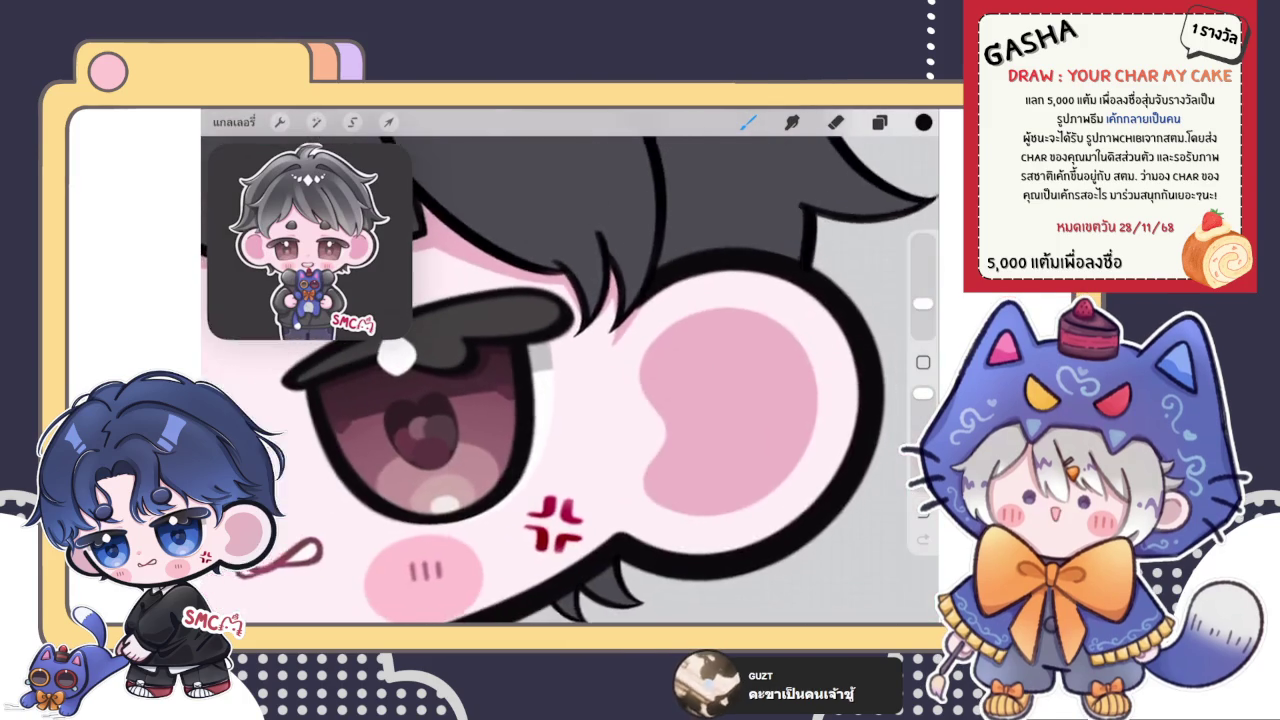
scroll(570, 380, down, 3)
scroll(570, 380, down, 2)
scroll(520, 380, up, 3)
scroll(520, 380, up, 3)
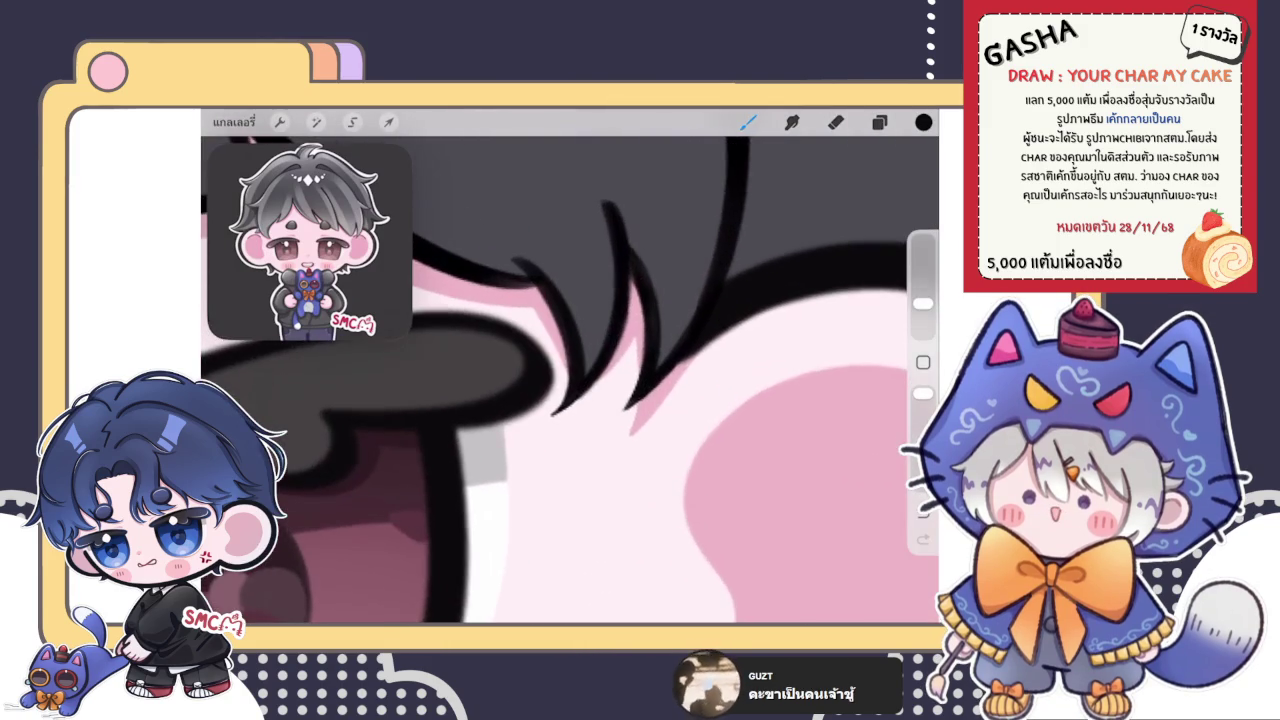
scroll(520, 380, up, 2)
key(e)
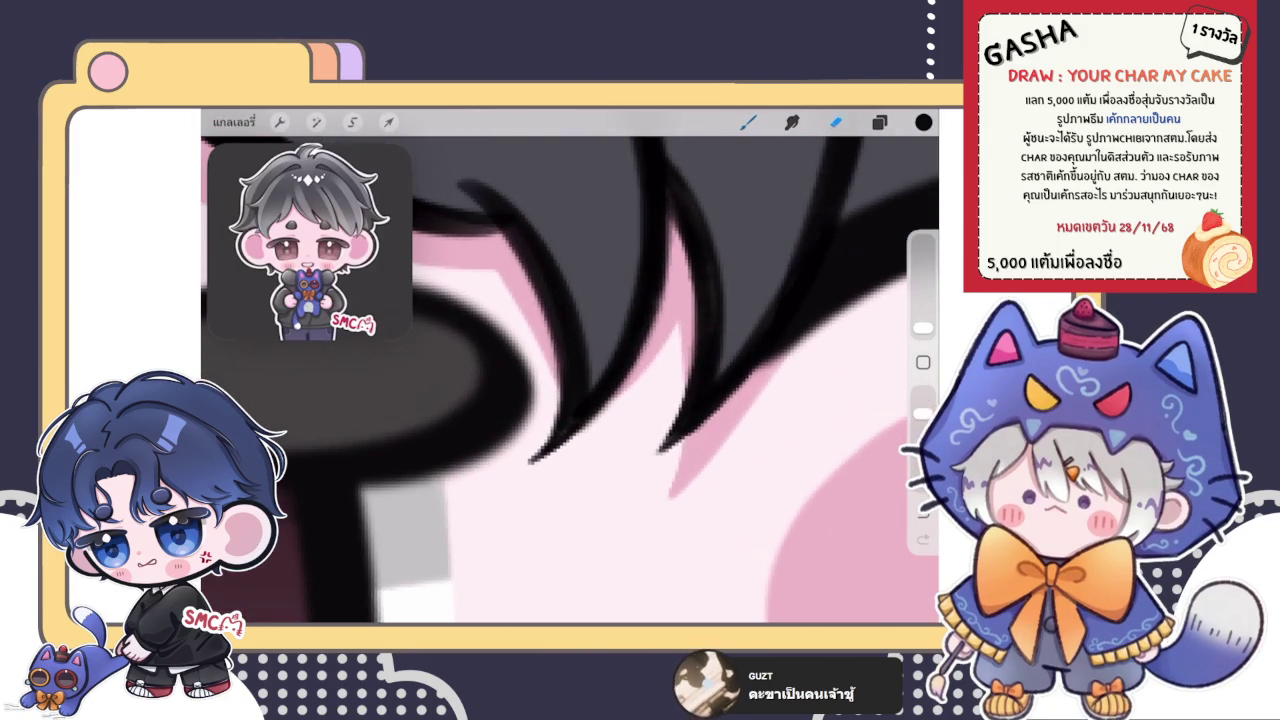
drag(531, 449, 546, 416)
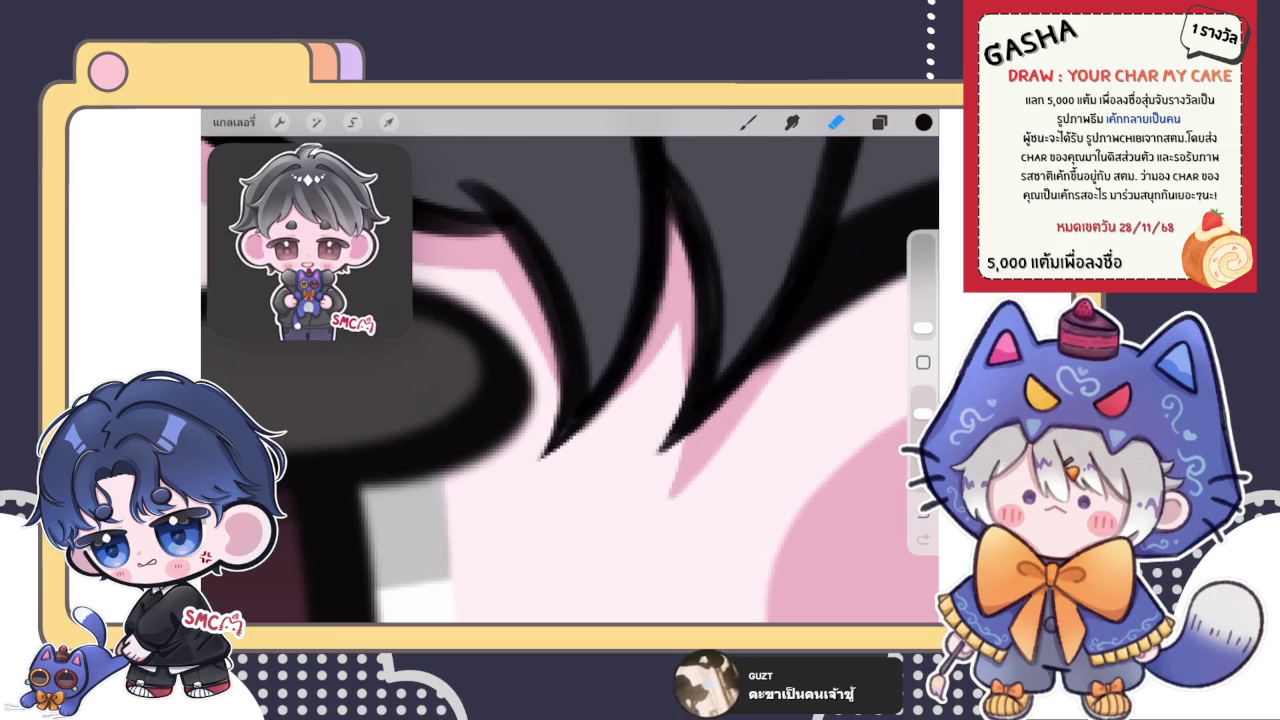
scroll(543, 430, down, 3)
scroll(543, 430, down, 3)
scroll(570, 400, down, 1)
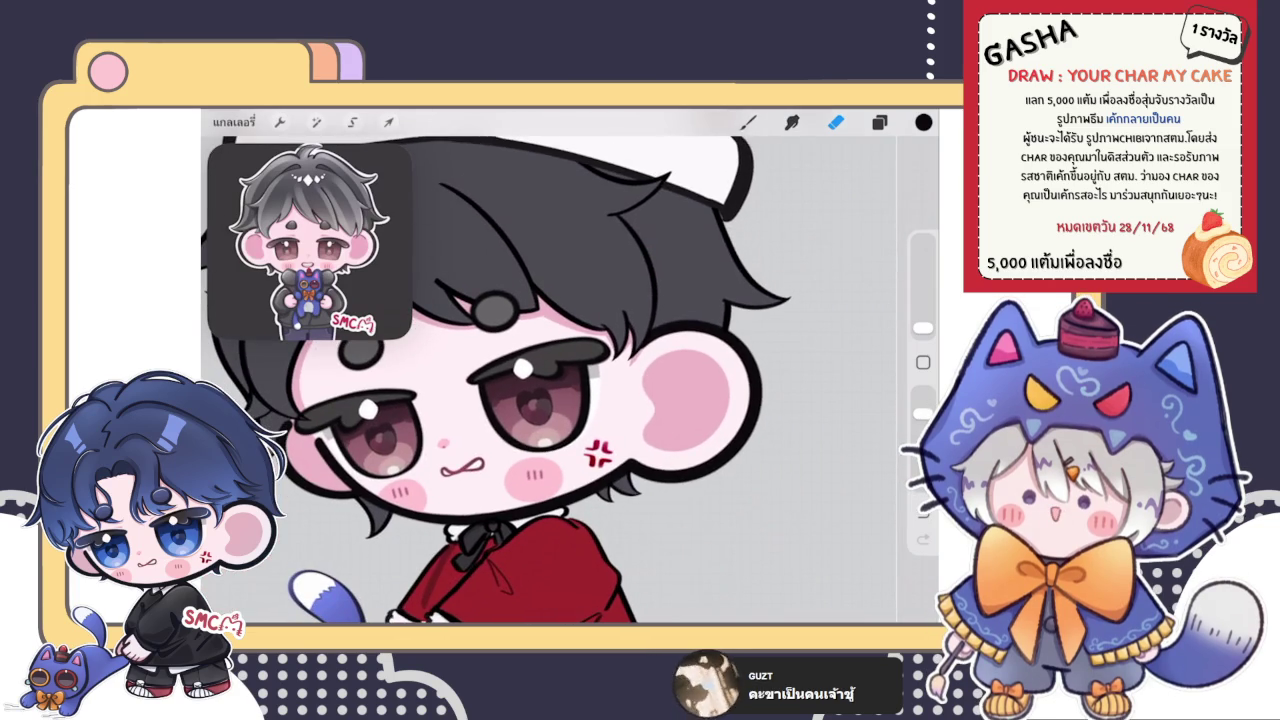
- Switch back to the brush and undo the last trimming stroke on the eyelash tip
key(b)
scroll(570, 380, up, 5)
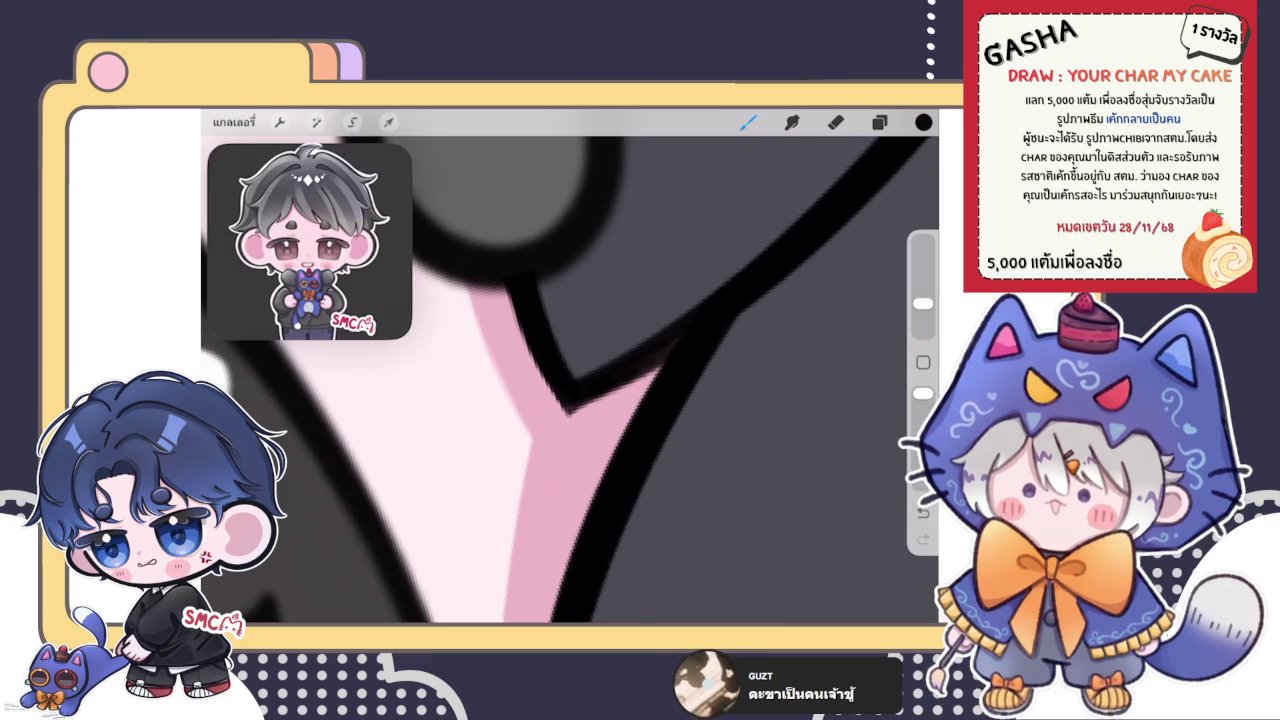
scroll(588, 399, down, 3)
scroll(588, 399, down, 3)
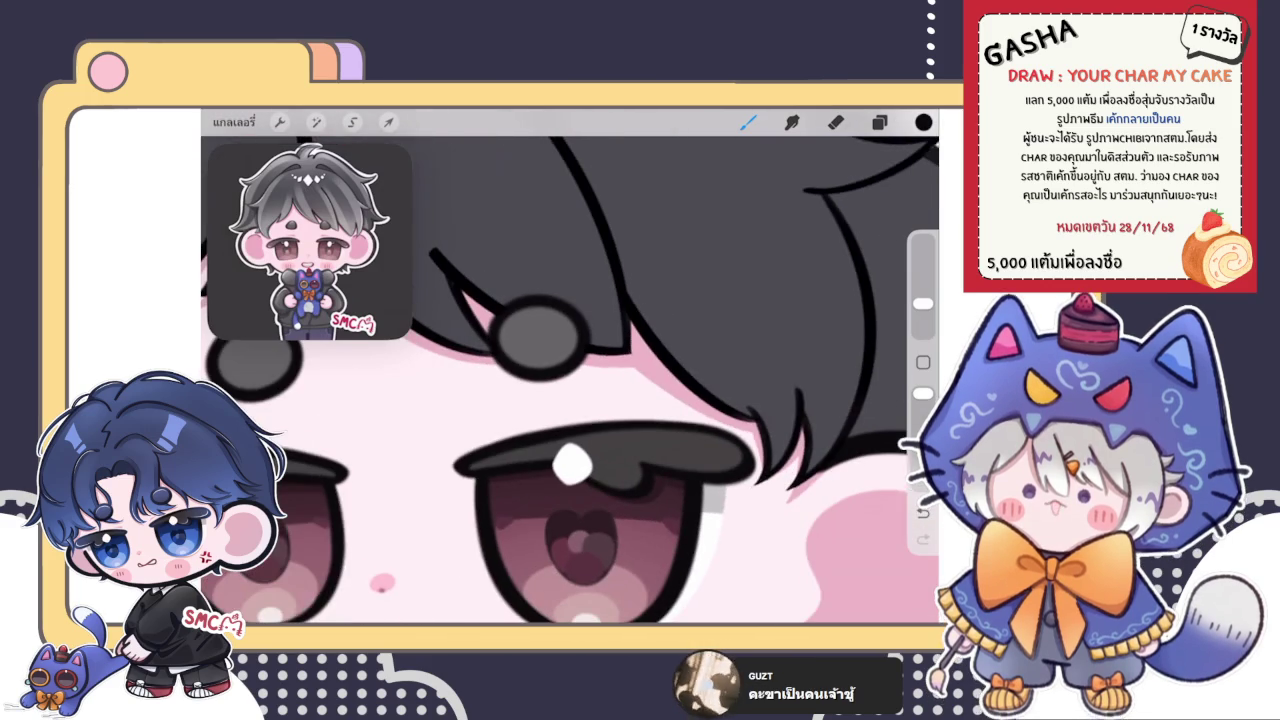
scroll(570, 380, up, 5)
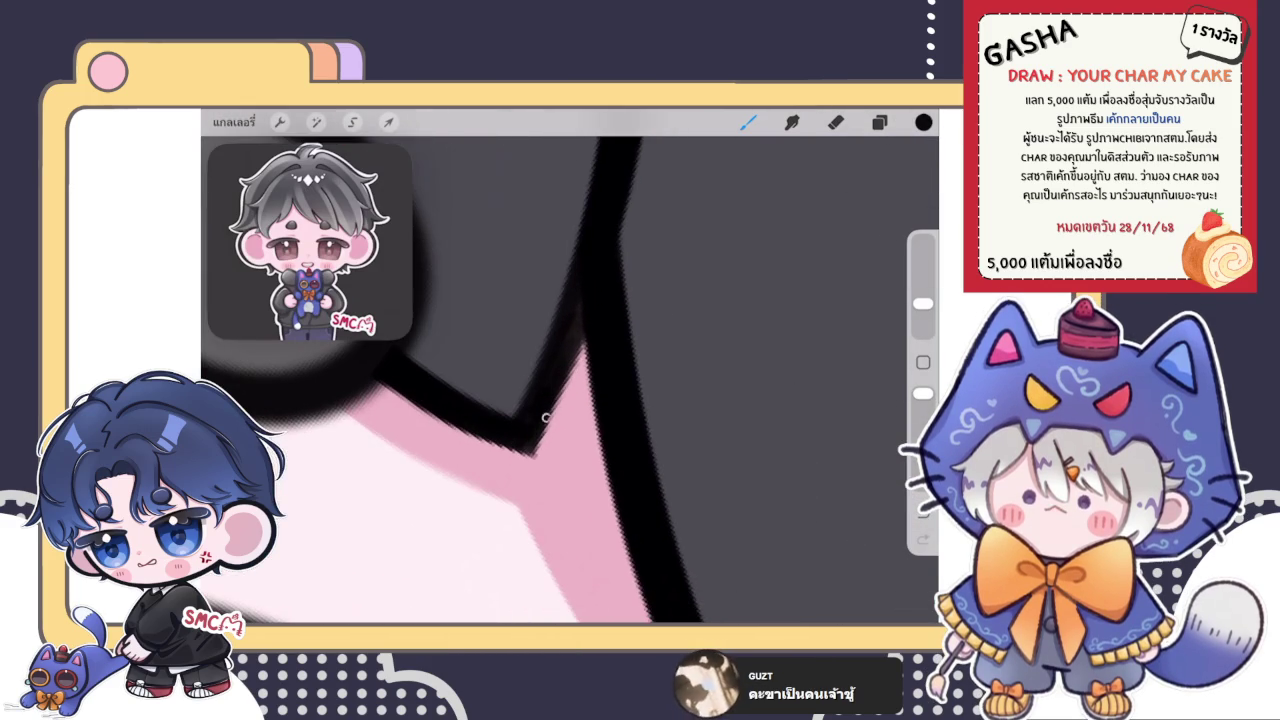
scroll(570, 380, down, 2)
scroll(570, 380, up, 2)
scroll(570, 380, up, 1)
scroll(570, 380, down, 1)
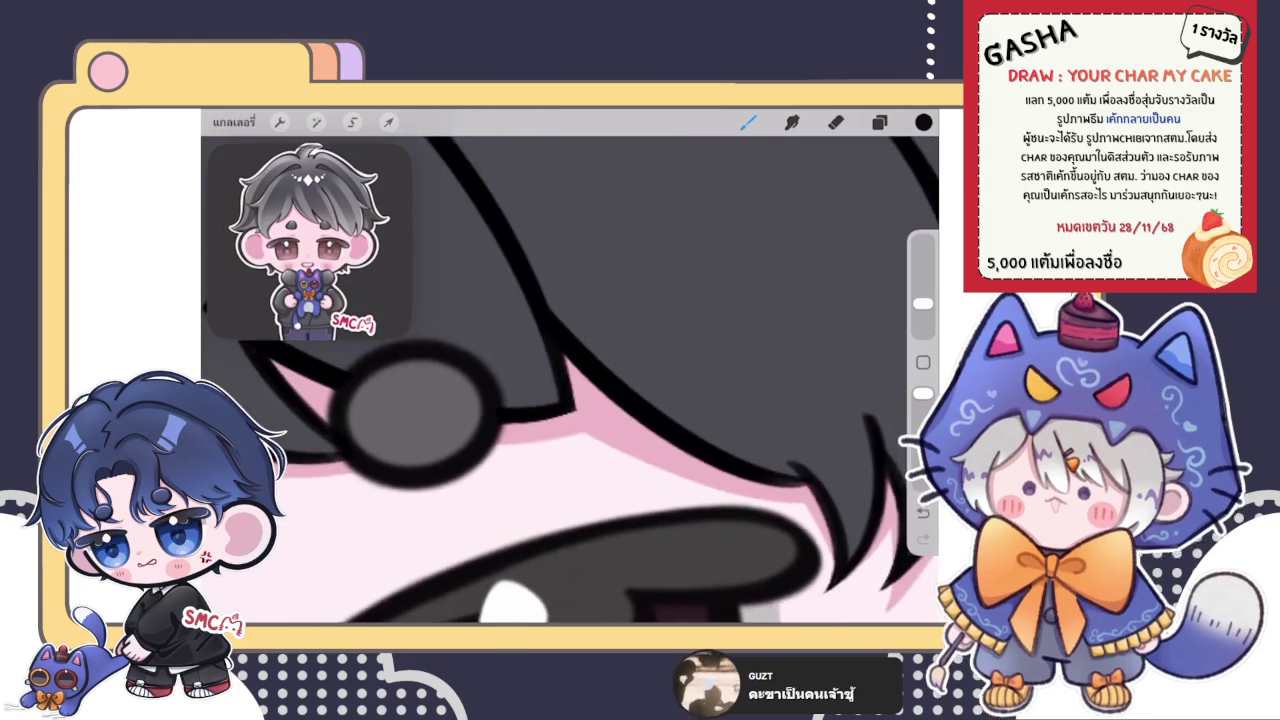
scroll(570, 380, down, 2)
scroll(570, 380, down, 1)
scroll(570, 380, up, 1)
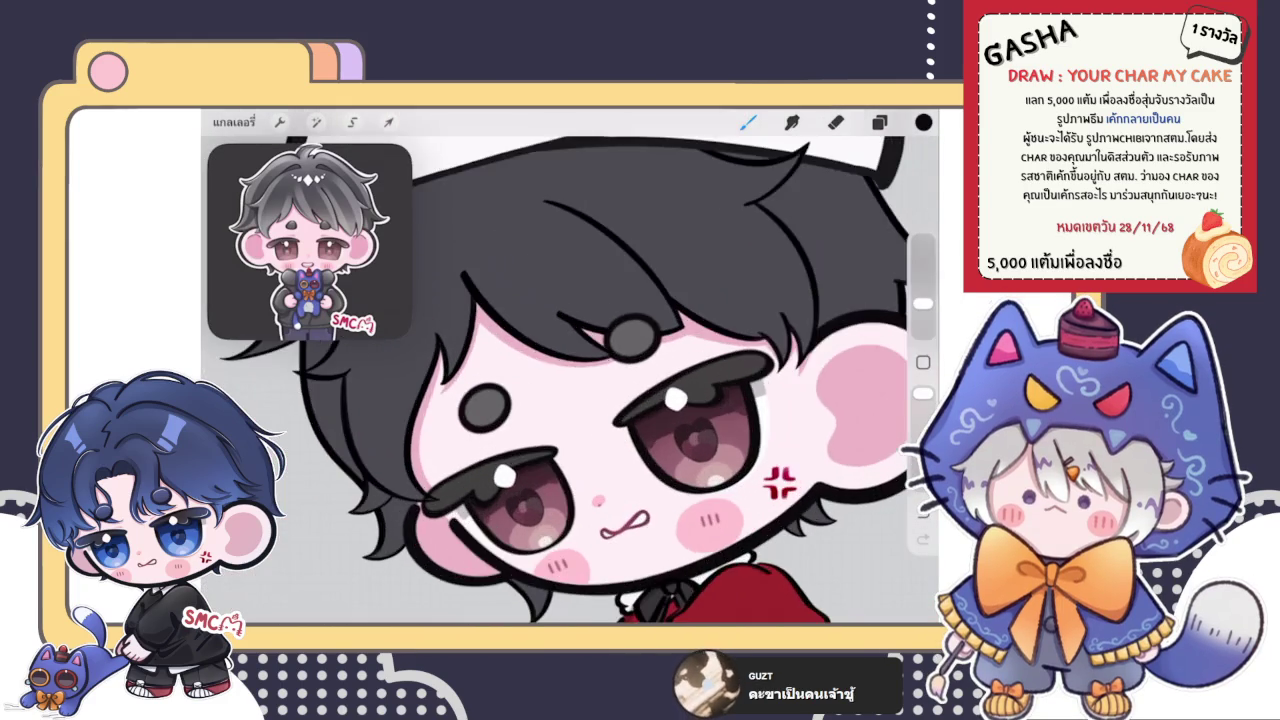
scroll(570, 380, up, 2)
scroll(570, 380, up, 1)
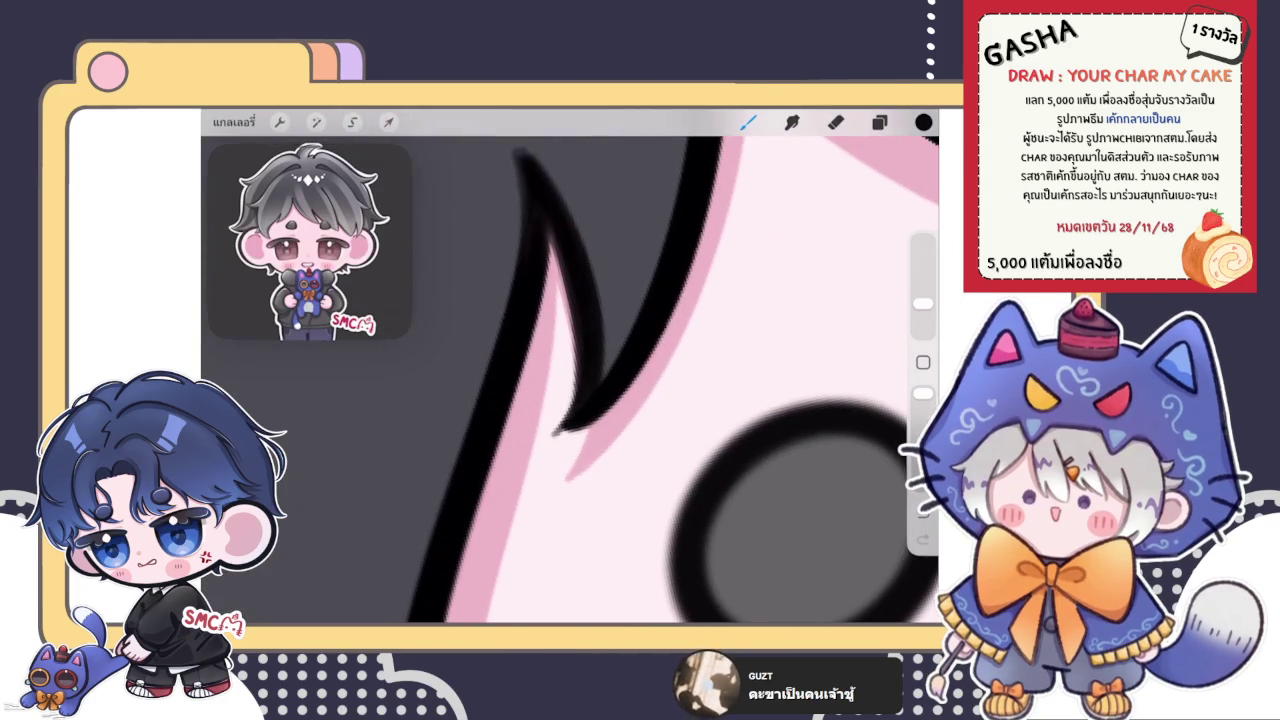
scroll(570, 380, up, 2)
key(ctrl+z)
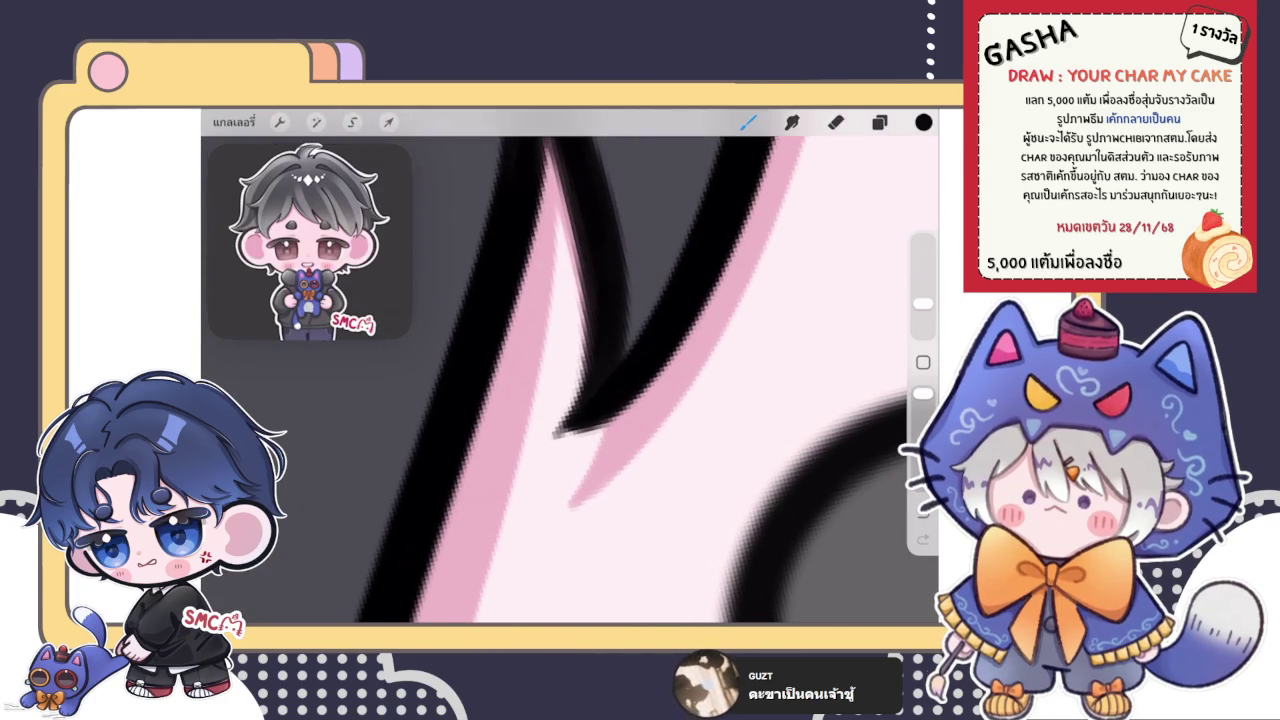
- Redraw the eyeliner at the left eye's corner into a longer, thicker point reaching down-left
scroll(570, 380, up, 1)
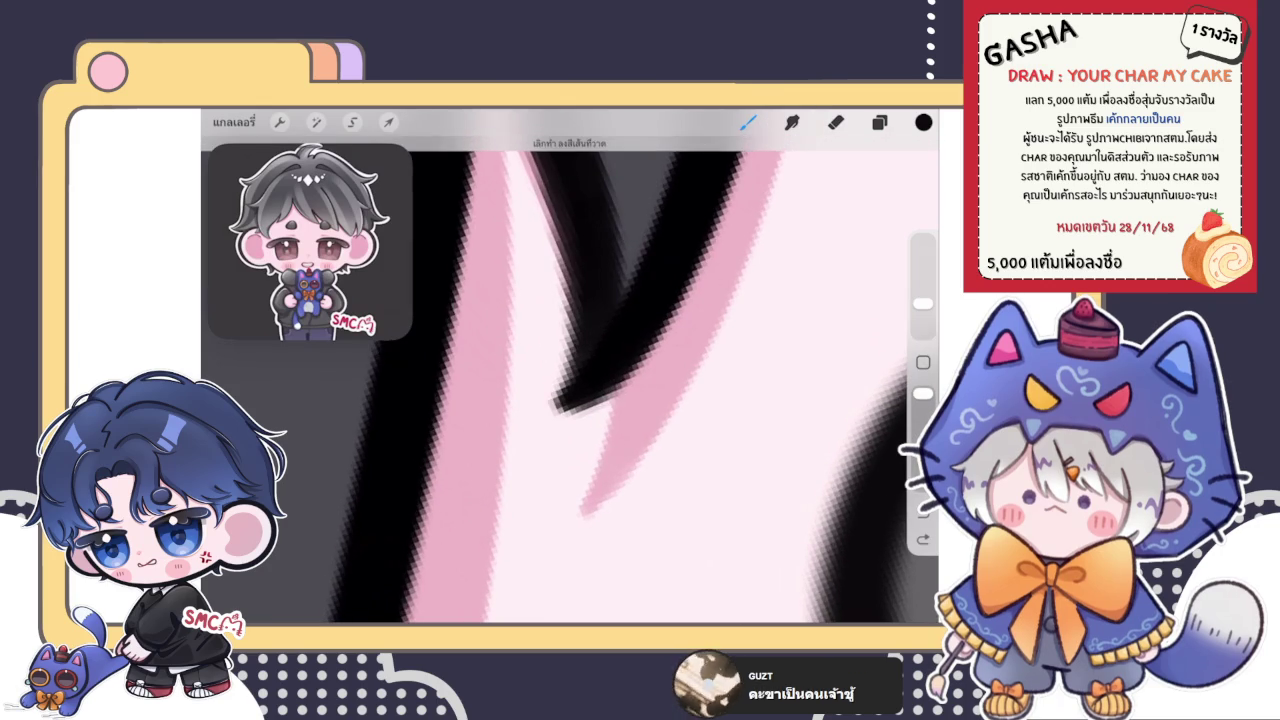
drag(524, 448, 592, 402)
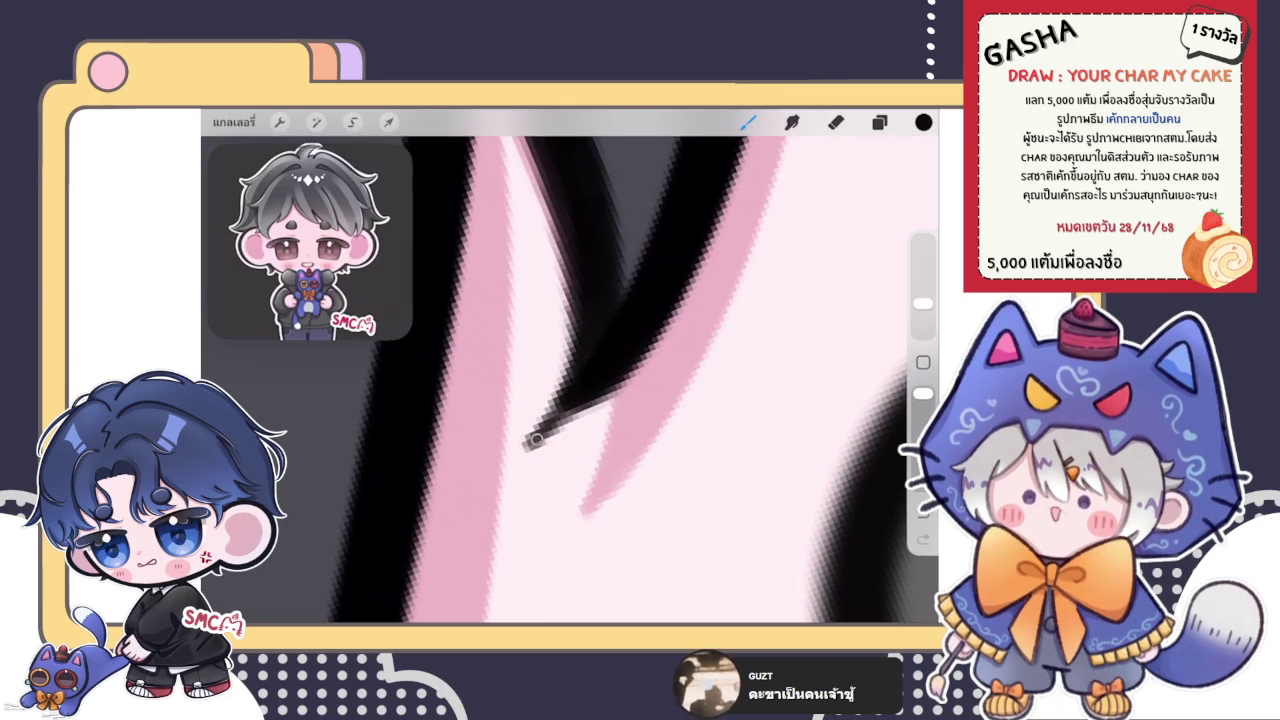
scroll(570, 380, down, 2)
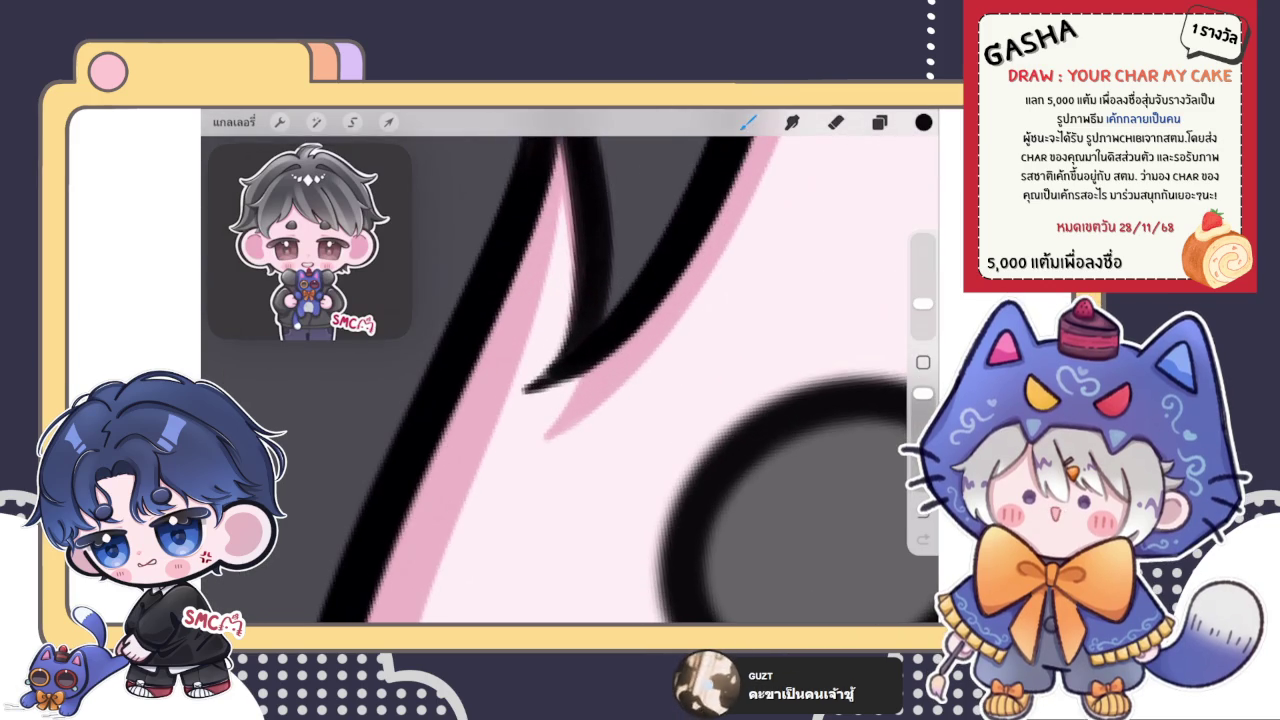
scroll(560, 400, up, 2)
scroll(560, 400, up, 2)
drag(548, 436, 514, 455)
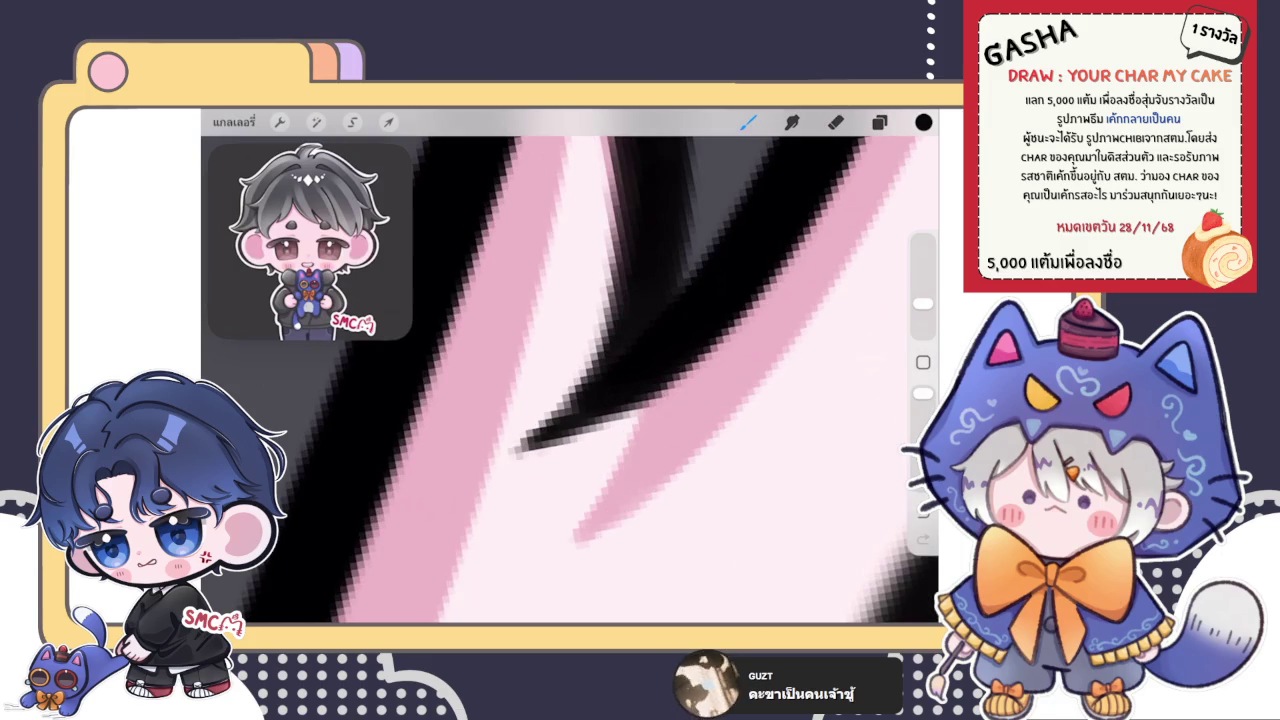
drag(616, 414, 512, 456)
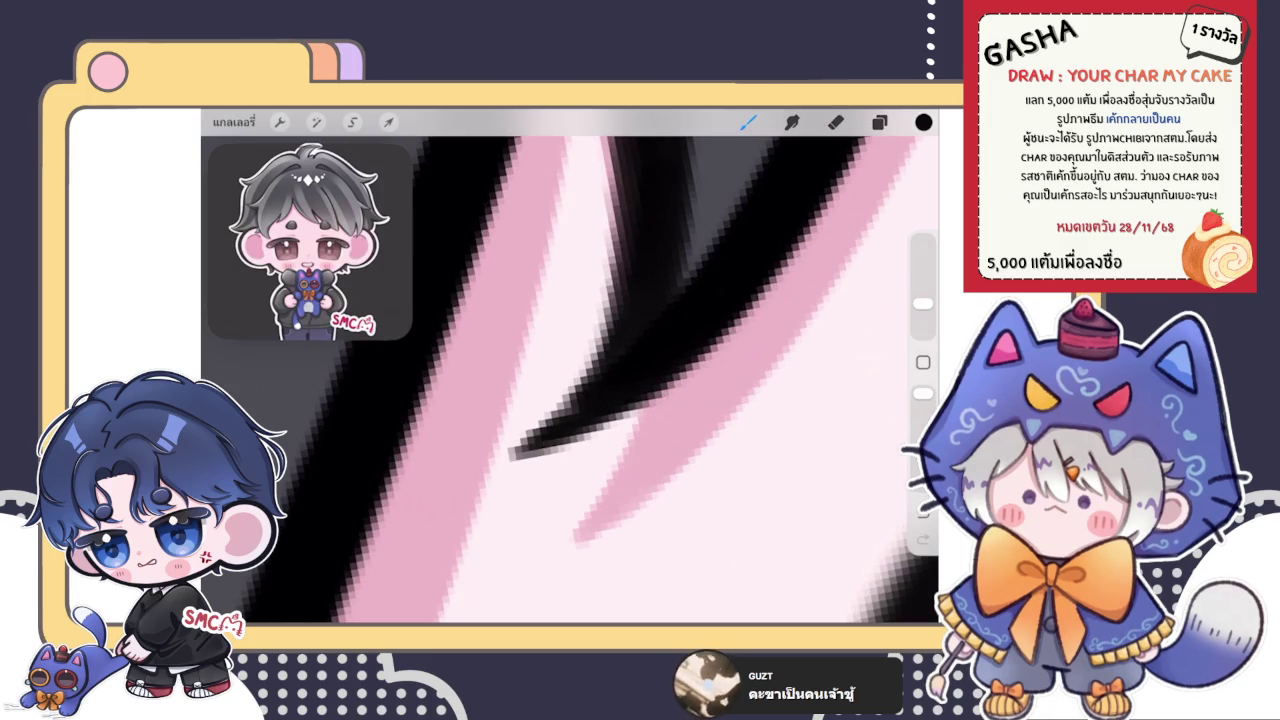
scroll(570, 380, down, 1)
scroll(570, 380, down, 2)
scroll(570, 380, down, 2)
scroll(570, 380, down, 1)
scroll(580, 400, up, 1)
scroll(580, 400, up, 2)
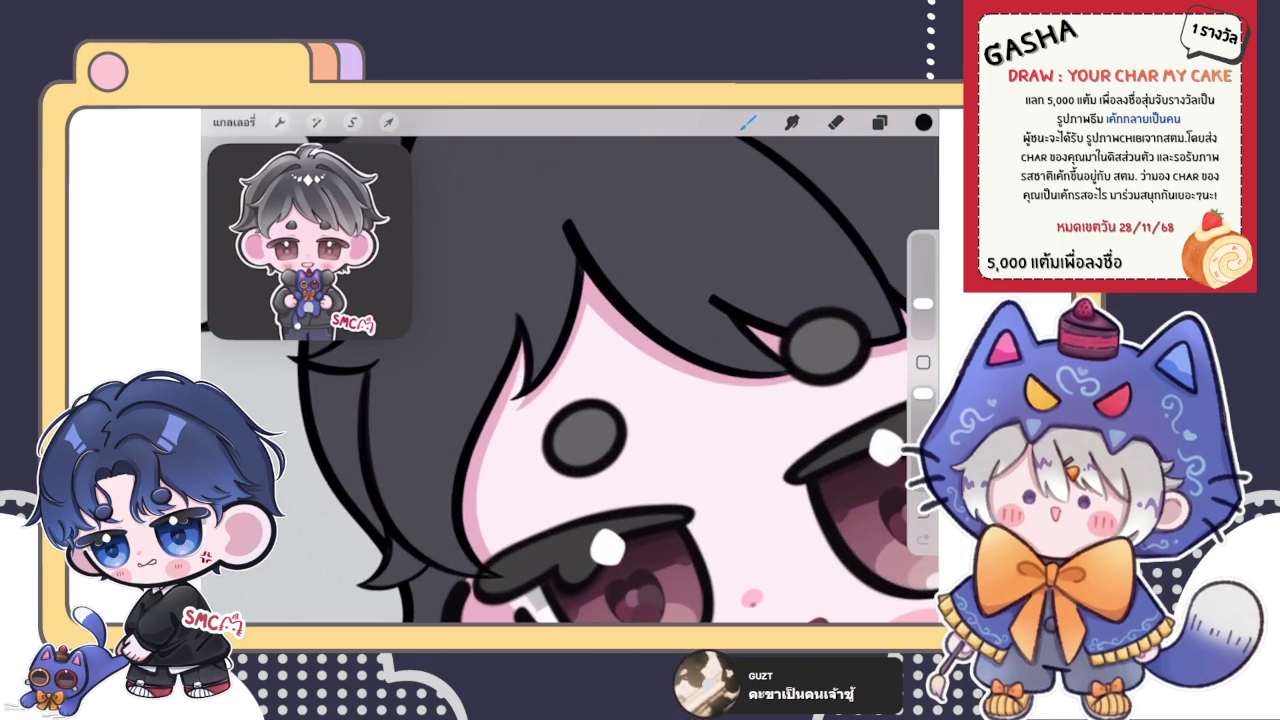